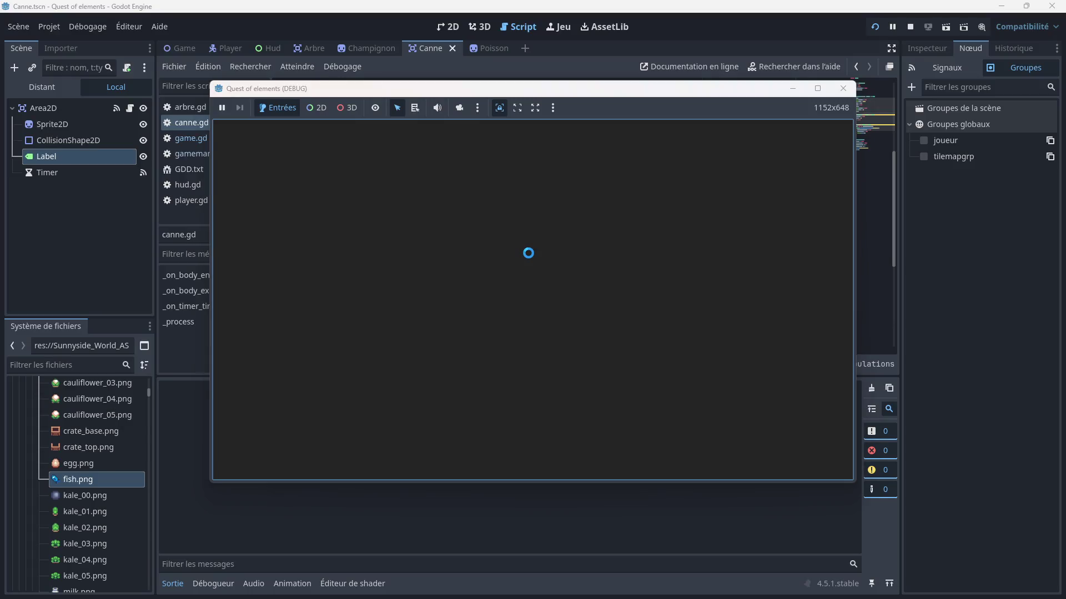
- Walk the player down and right onto the wooden dock and left along it, then stop the game
{"action": "key", "text": "Down"}
{"action": "key", "text": "Right"}
{"action": "key", "text": "Down"}
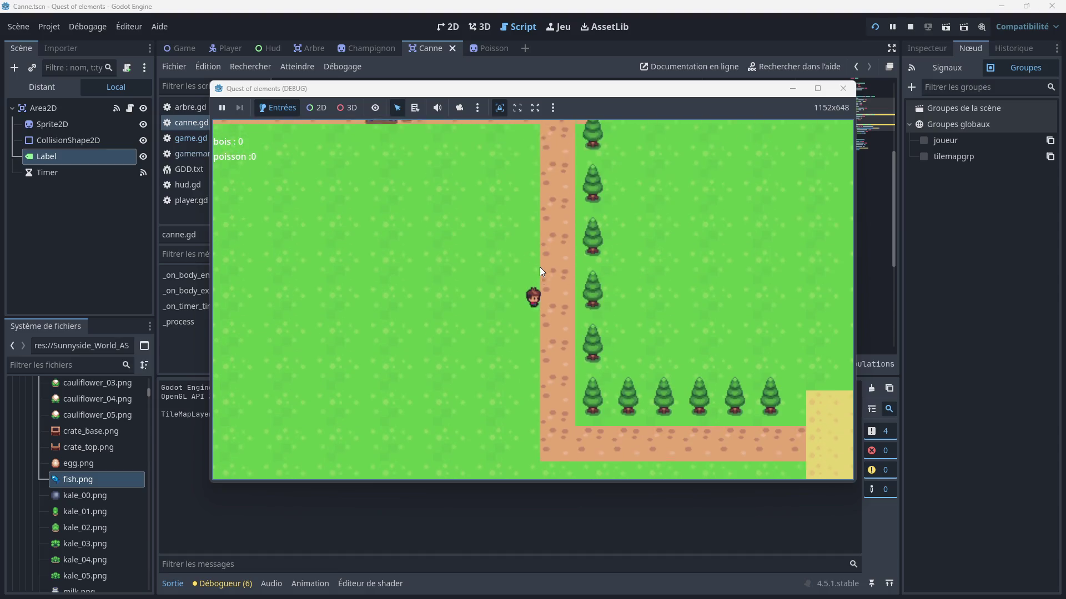
{"action": "key", "text": "Right"}
{"action": "key", "text": "Down"}
{"action": "key", "text": "Right"}
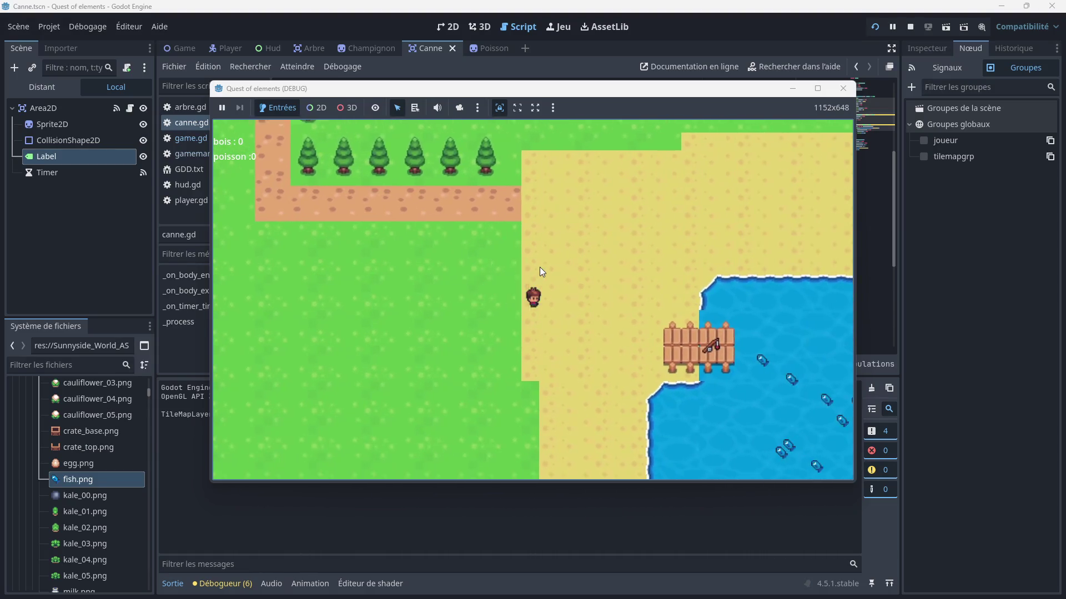
{"action": "key", "text": "Left"}
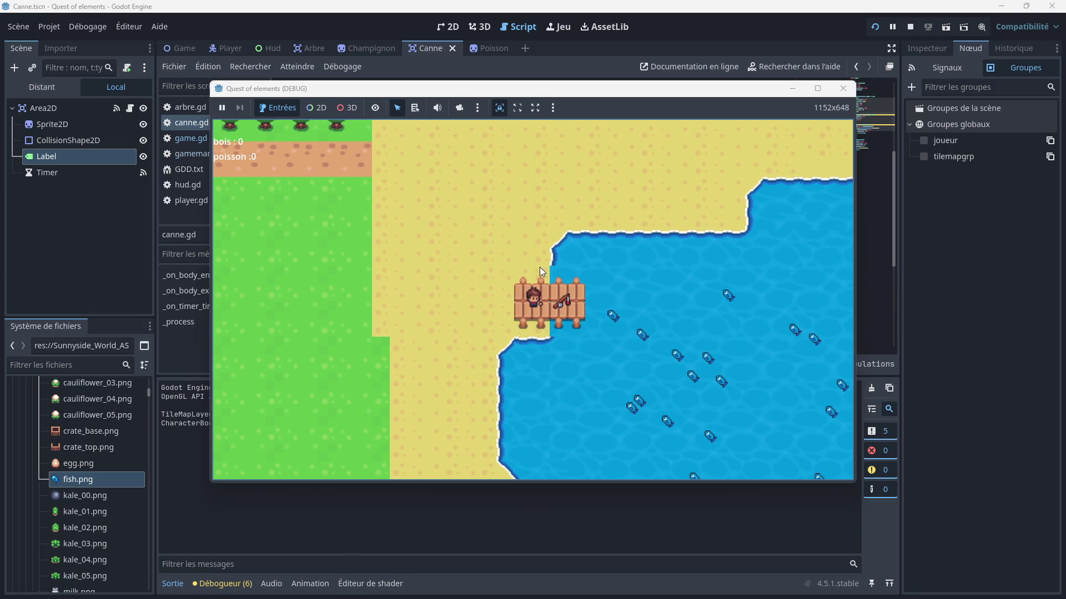
{"action": "left_click", "coordinate": [842, 90]}
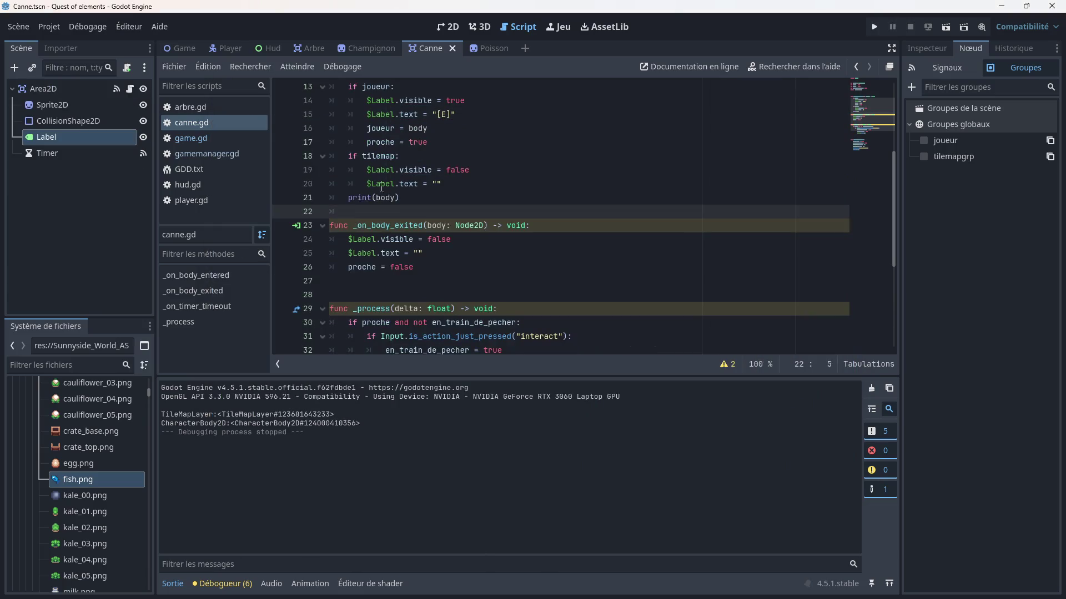
- Delete the 'if joueur:' line from _on_body_entered in canne.gd
{"action": "scroll", "coordinate": [395, 183], "scroll_direction": "up", "scroll_amount": 2}
{"action": "left_click_drag", "start_coordinate": [395, 169], "coordinate": [330, 170]}
{"action": "key", "text": "BackSpace"}
{"action": "key", "text": "BackSpace"}
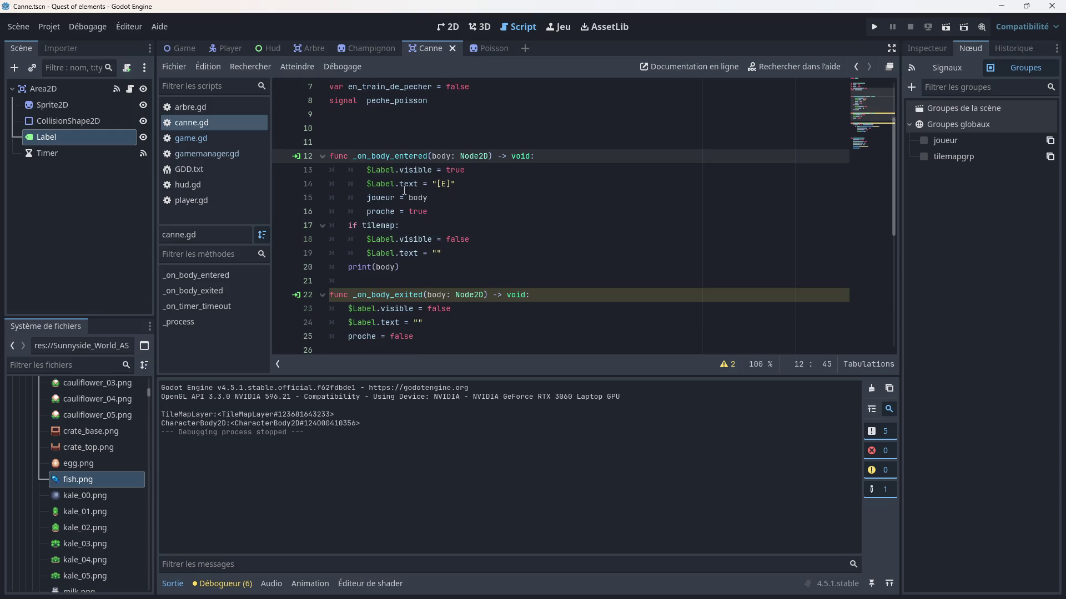
- Dedent lines 13–16 by one level, save canne.gd, and run the project
{"action": "left_click", "coordinate": [501, 208]}
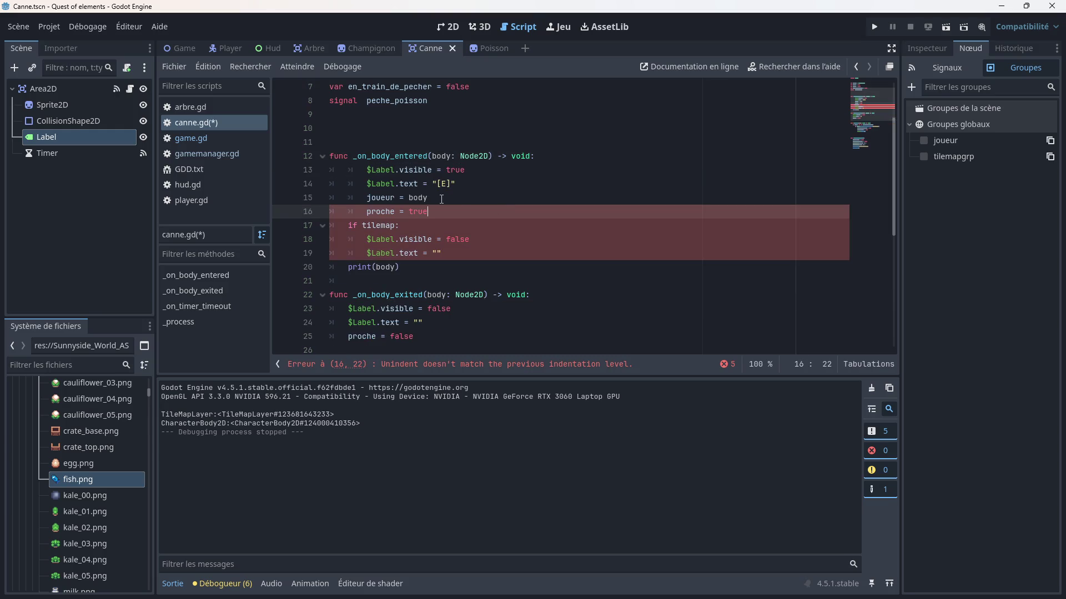
{"action": "mouse_move", "coordinate": [382, 234]}
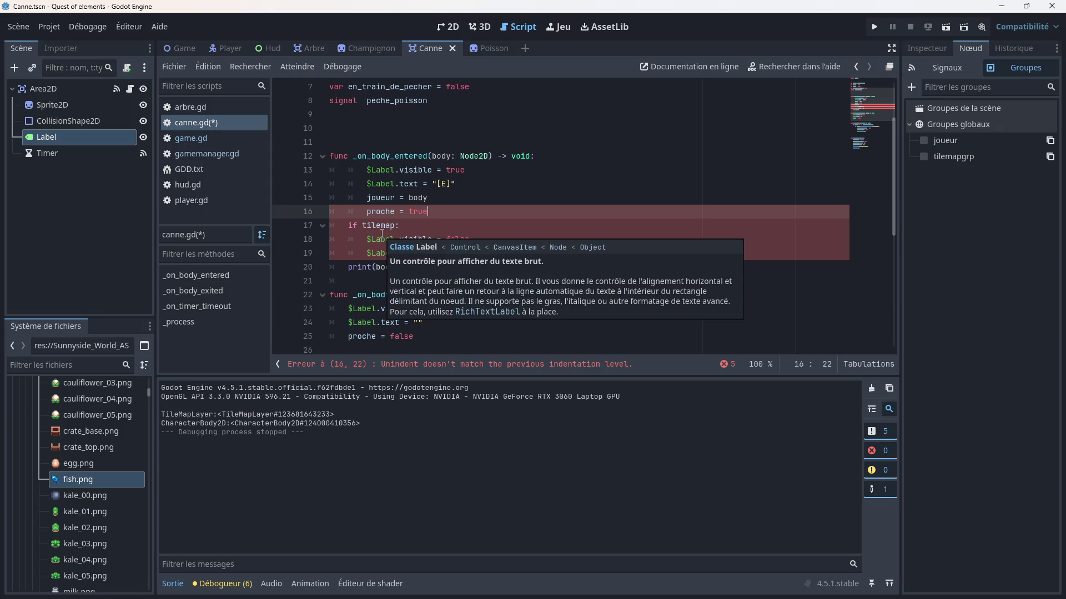
{"action": "left_click", "coordinate": [367, 170]}
{"action": "key", "text": "BackSpace"}
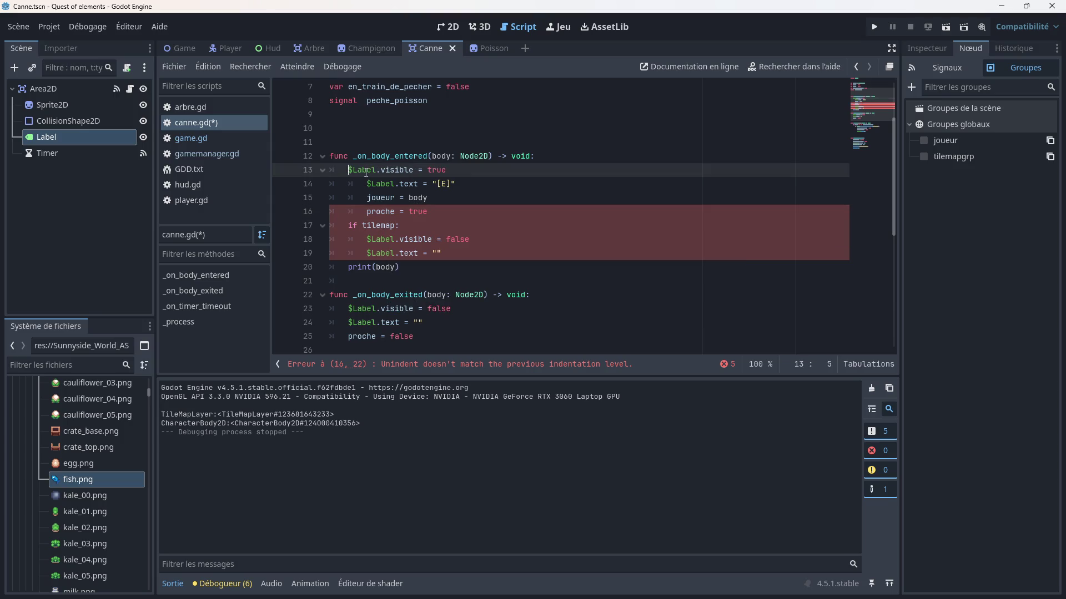
{"action": "left_click", "coordinate": [366, 183]}
{"action": "key", "text": "BackSpace"}
{"action": "left_click", "coordinate": [366, 197]}
{"action": "key", "text": "BackSpace"}
{"action": "left_click", "coordinate": [366, 212]}
{"action": "key", "text": "BackSpace"}
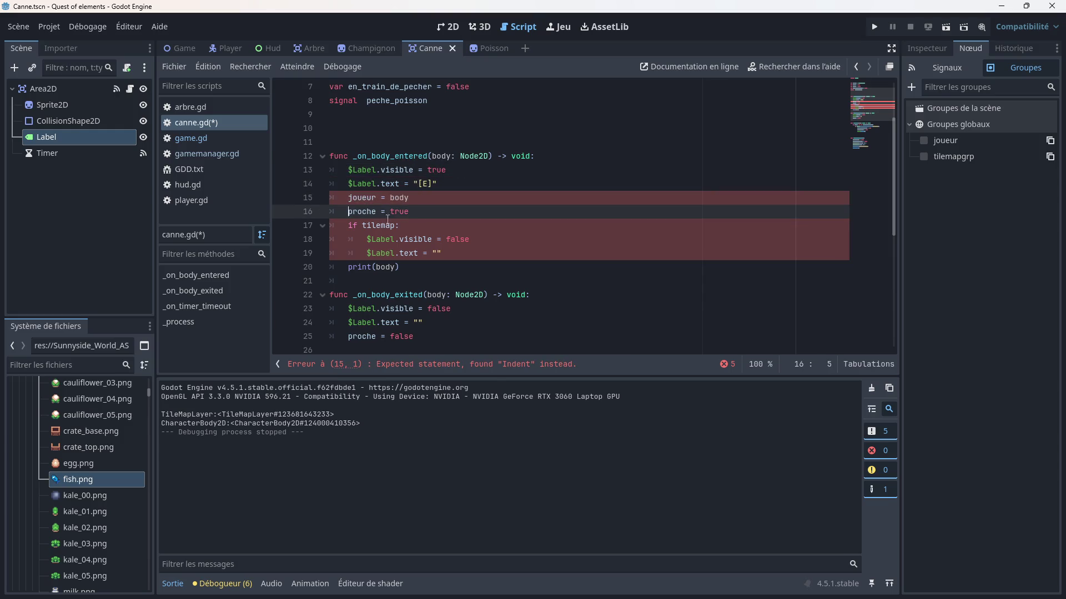
{"action": "key", "text": "ctrl+s"}
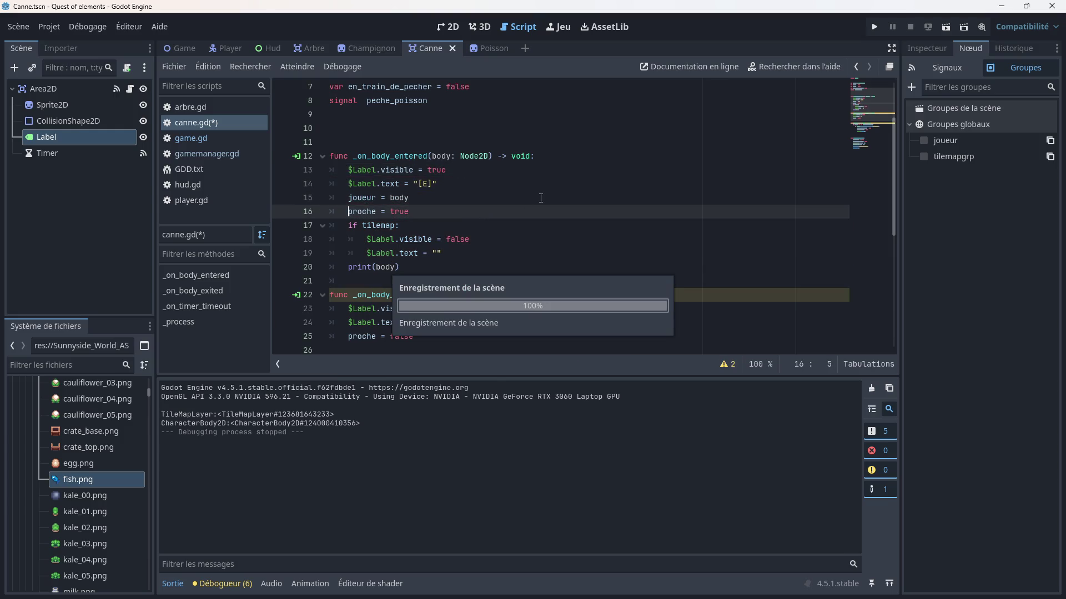
{"action": "left_click", "coordinate": [874, 27]}
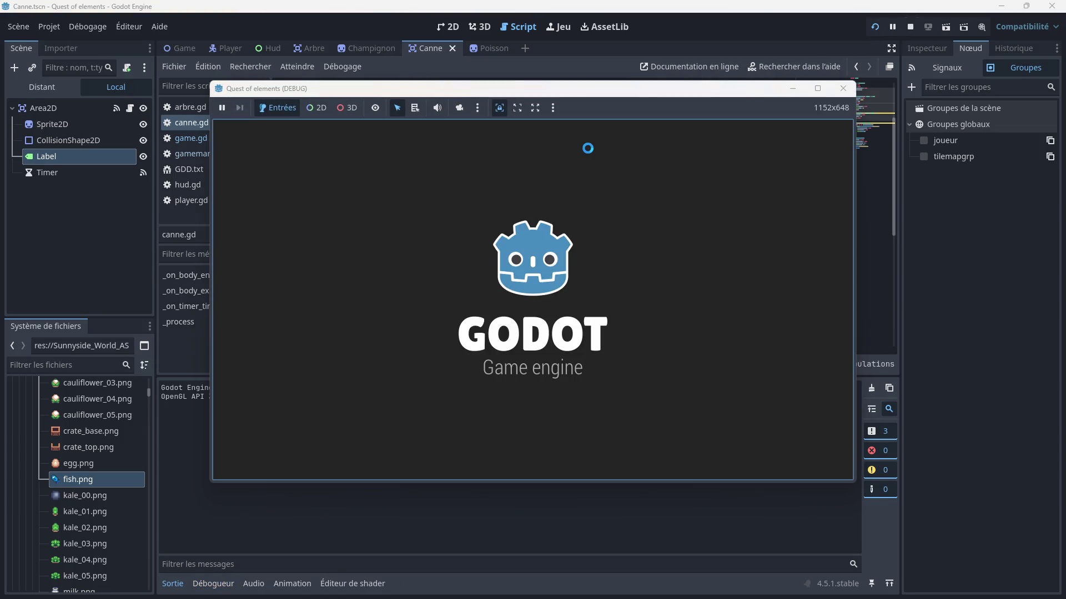
- Walk the player along the dirt path and across the beach onto the dock, pick up the rod, then close the game
{"action": "key", "text": "Down"}
{"action": "key", "text": "Right"}
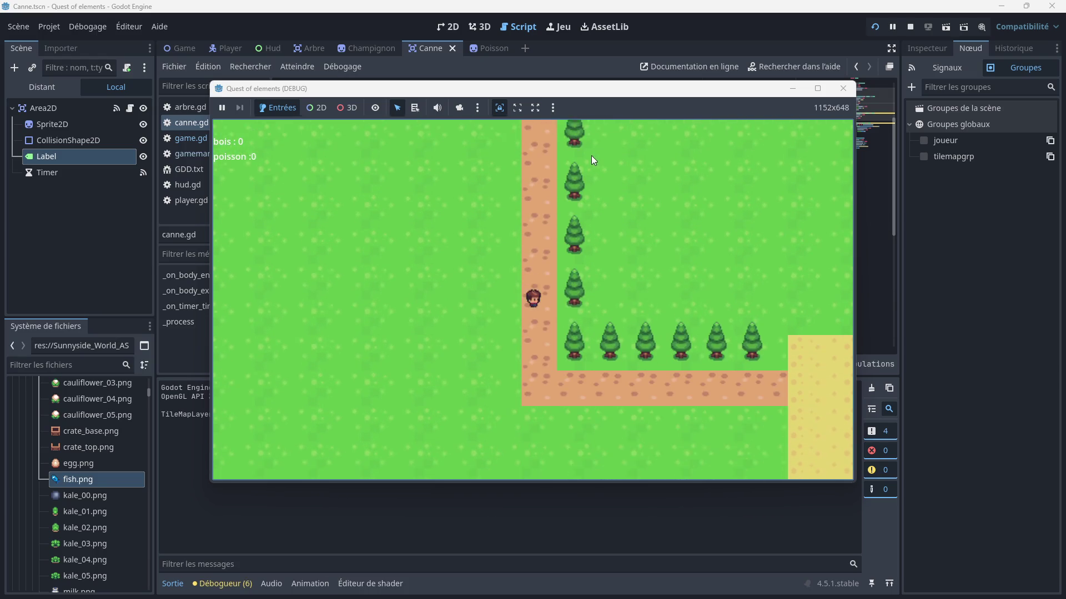
{"action": "key", "text": "Right"}
{"action": "key", "text": "Down"}
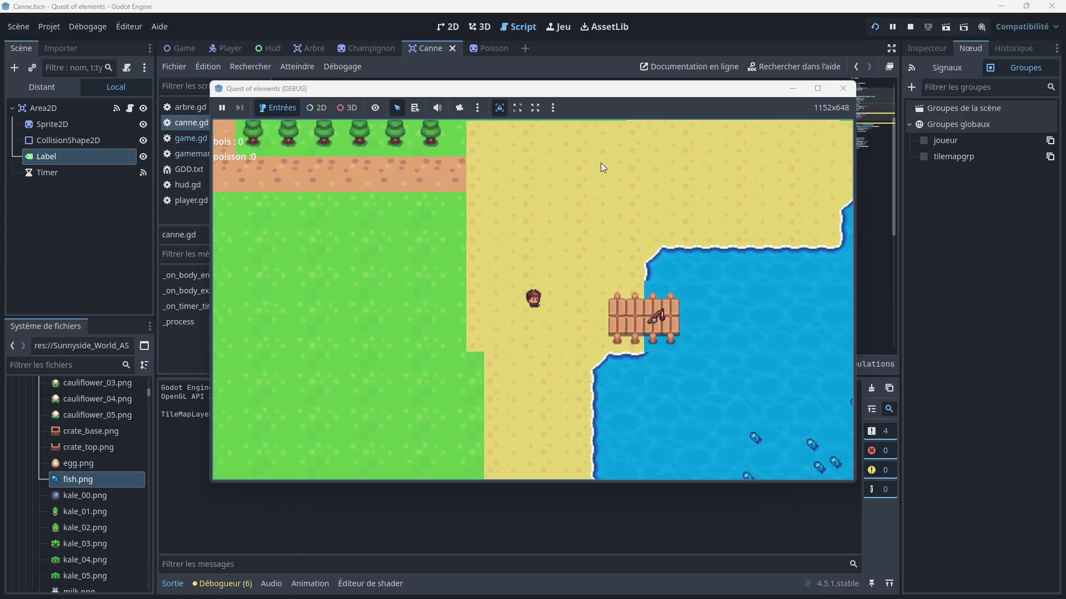
{"action": "key", "text": "Left"}
{"action": "key", "text": "Right"}
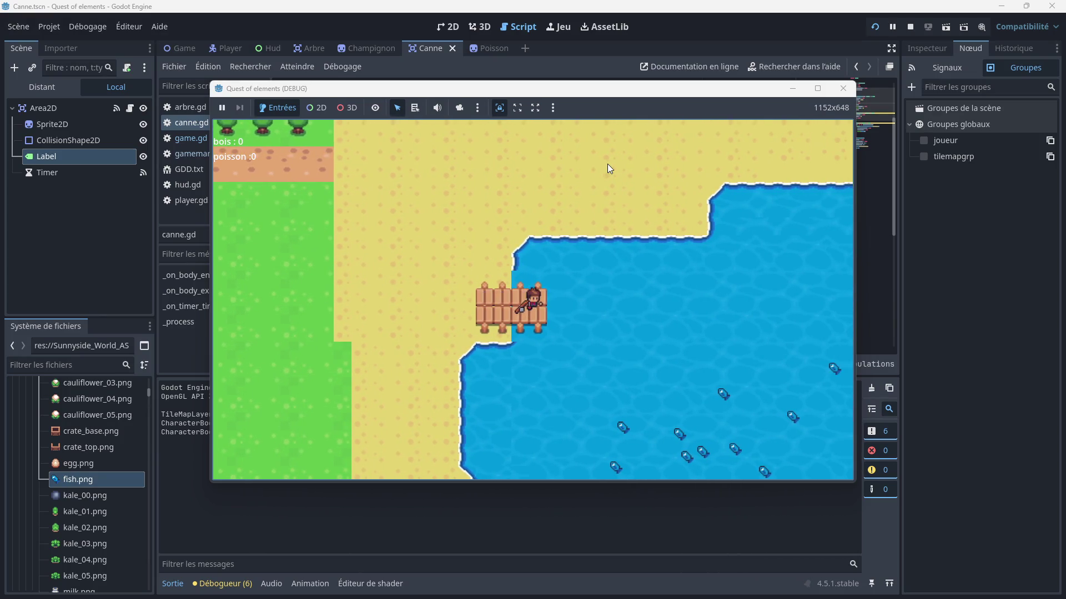
{"action": "key", "text": "Left"}
{"action": "left_click", "coordinate": [832, 89]}
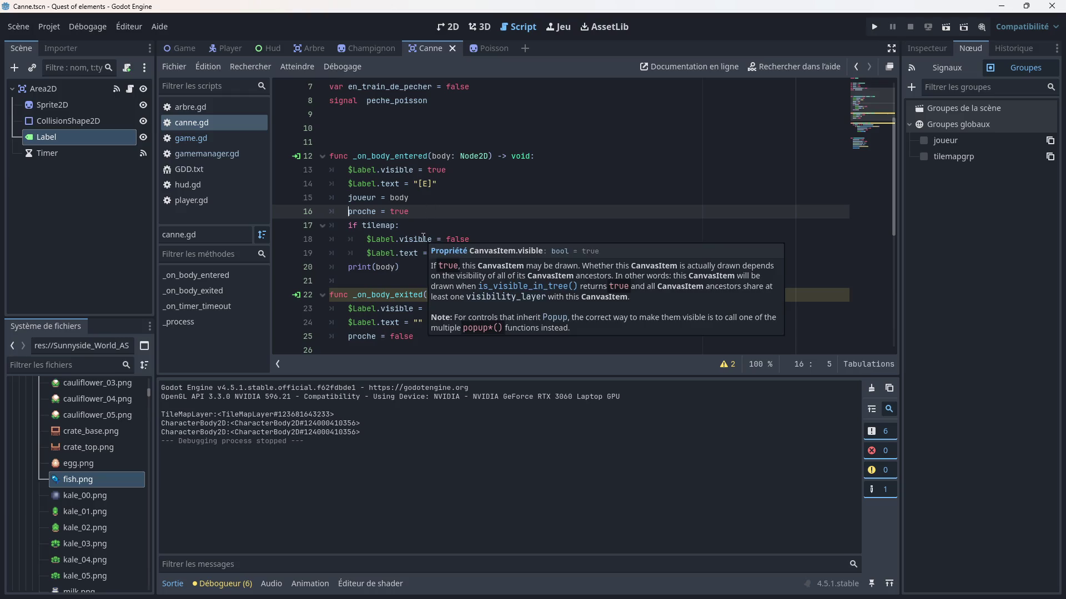
- Delete the 'if tilemap:' block on lines 17–19 and the blank line it leaves behind
{"action": "left_click_drag", "start_coordinate": [442, 253], "coordinate": [331, 228]}
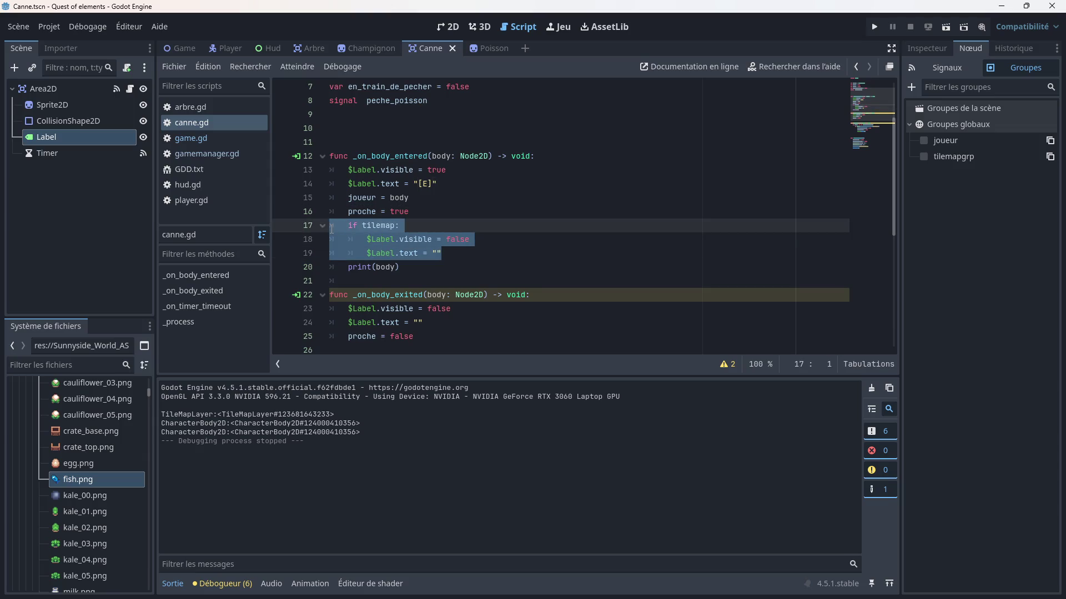
{"action": "key", "text": "Delete"}
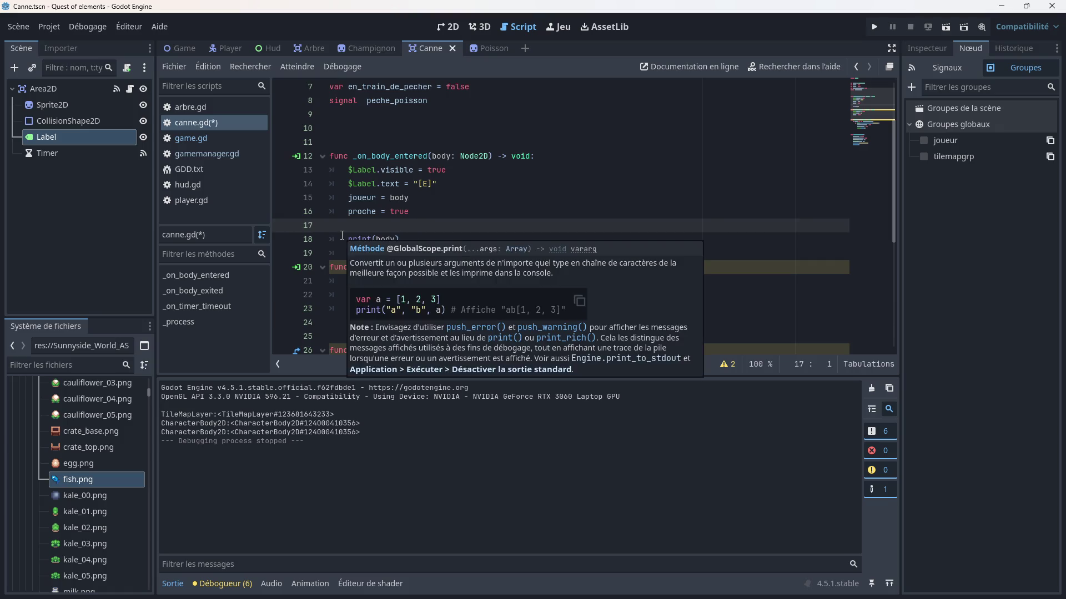
{"action": "key", "text": "BackSpace"}
{"action": "scroll", "coordinate": [342, 235], "scroll_direction": "up", "scroll_amount": 2}
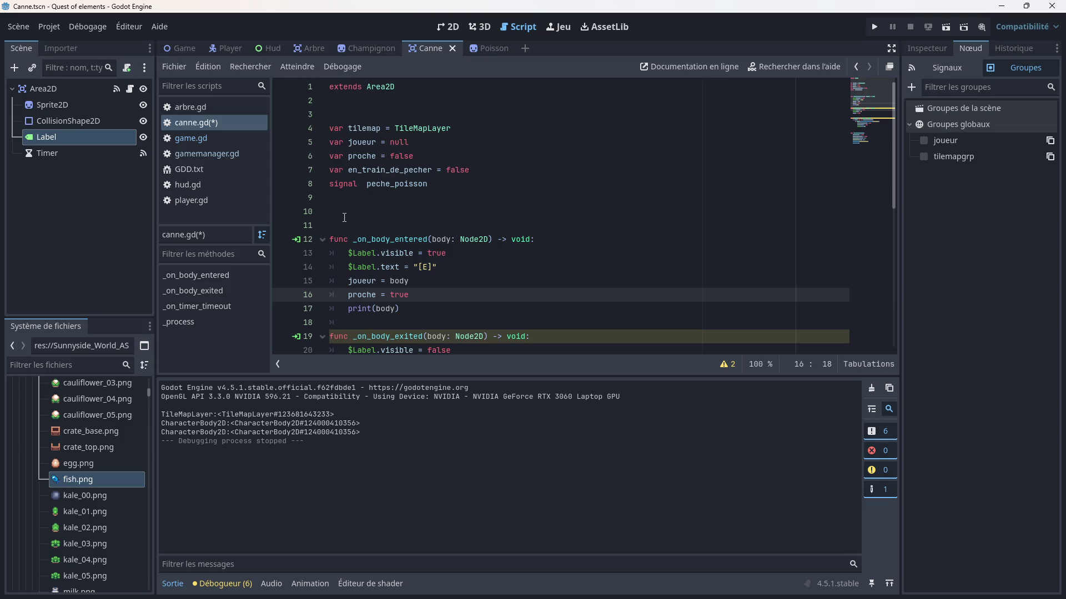
- Add a func _ready() on empty line 10 using autocompletion
{"action": "left_click", "coordinate": [345, 207]}
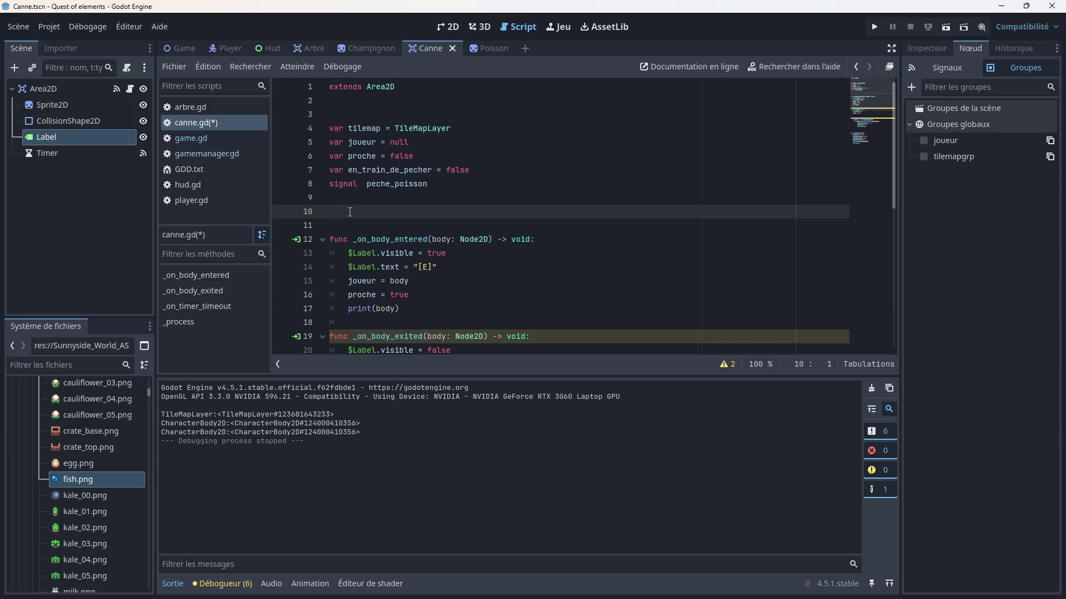
{"action": "type", "text": "func "}
{"action": "type", "text": "_ready"}
{"action": "key", "text": "Return"}
{"action": "key", "text": "Return"}
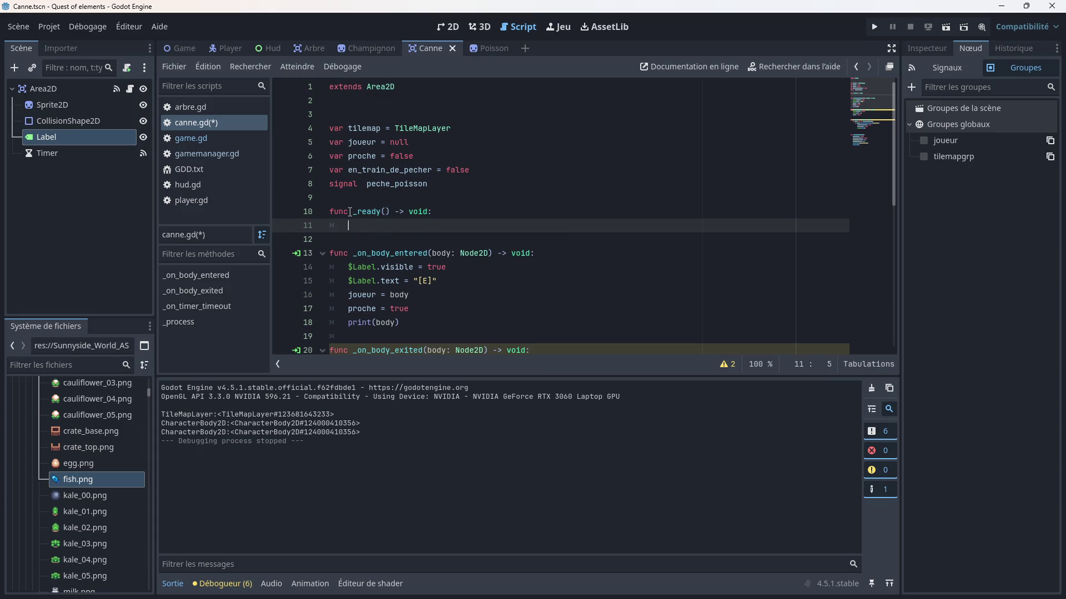
- Write the condition 'tilemap not joueur' as the first line of _ready
{"action": "type", "text": "tilemap"}
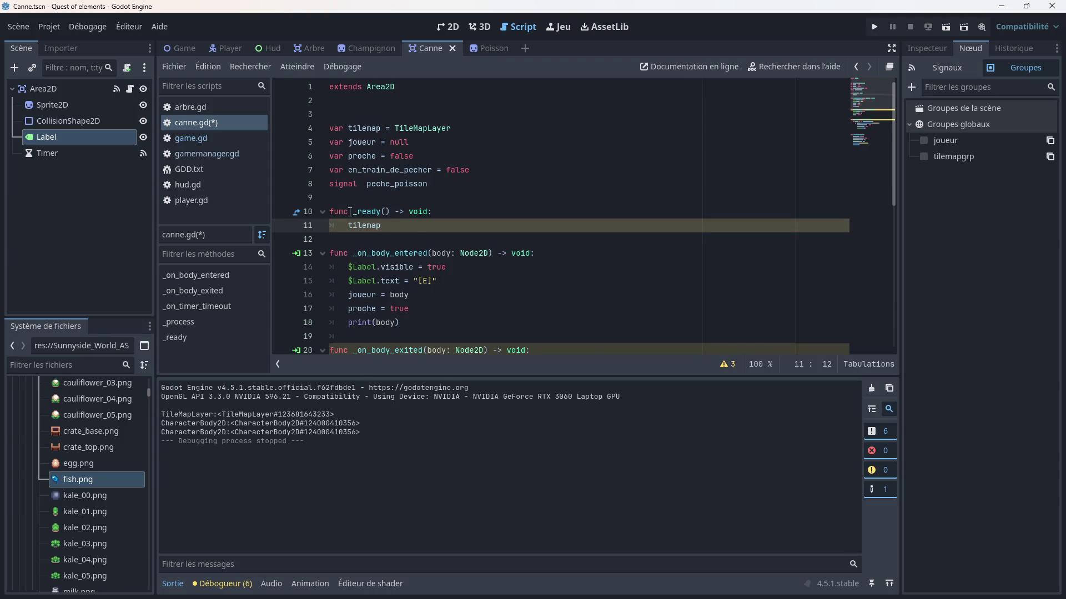
{"action": "type", "text": ".bos"}
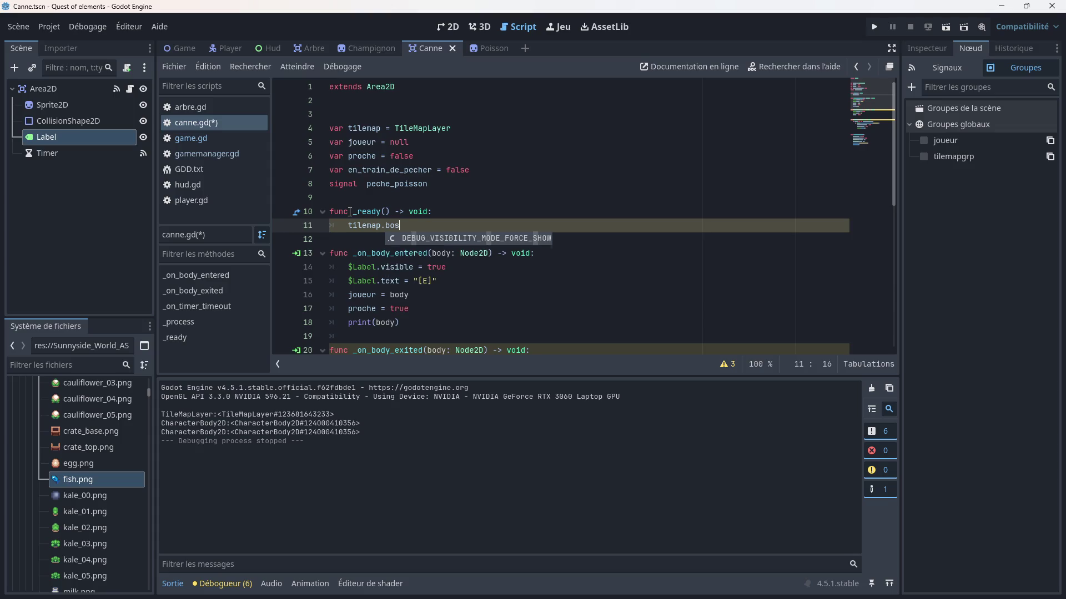
{"action": "key", "text": "BackSpace"}
{"action": "key", "text": "BackSpace"}
{"action": "key", "text": "BackSpace"}
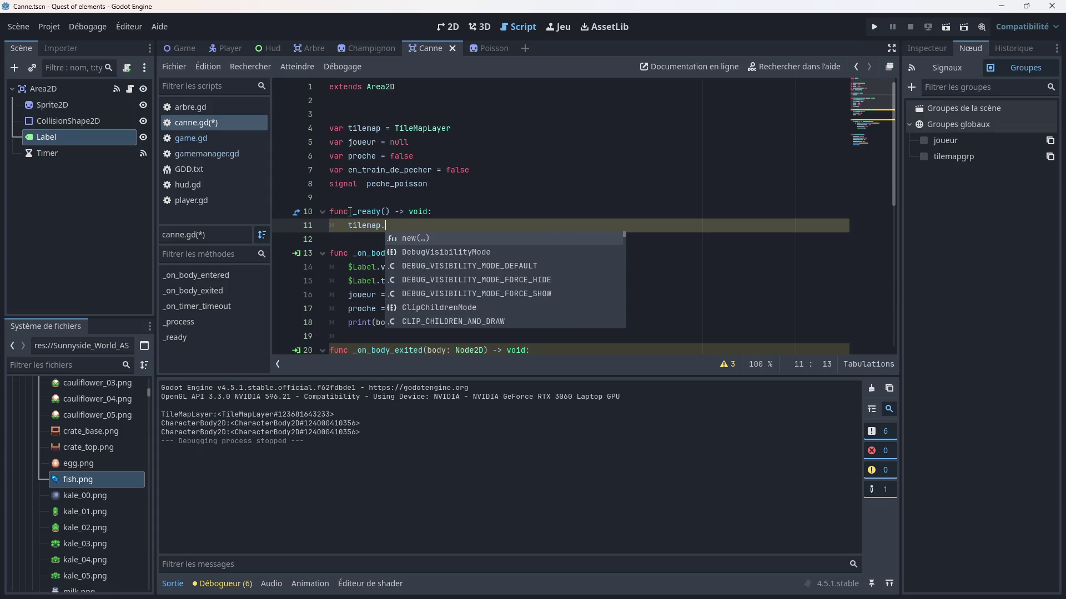
{"action": "key", "text": "BackSpace"}
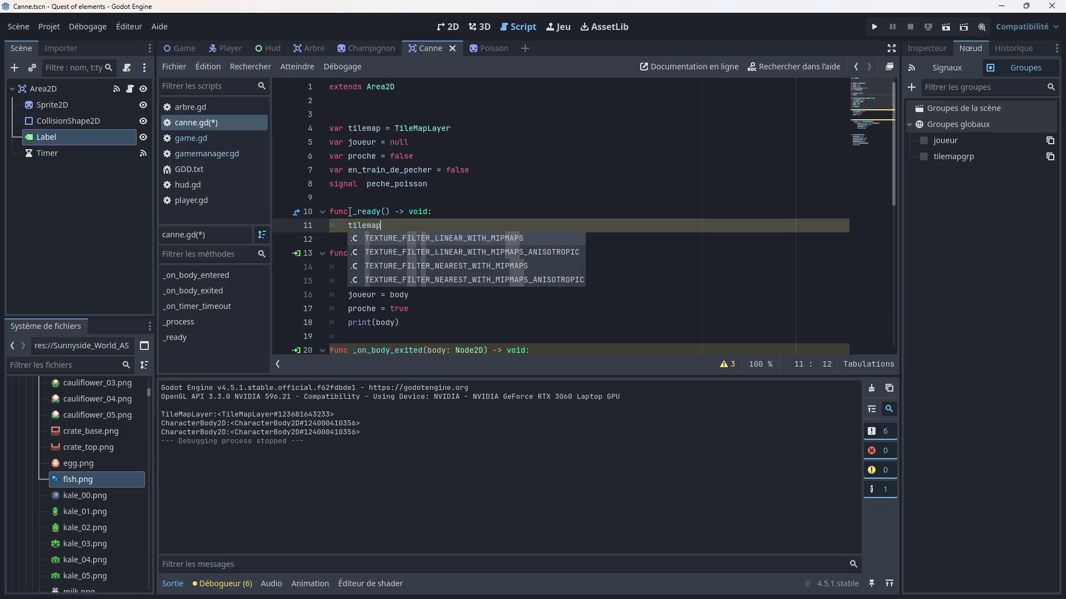
{"action": "type", "text": " is"}
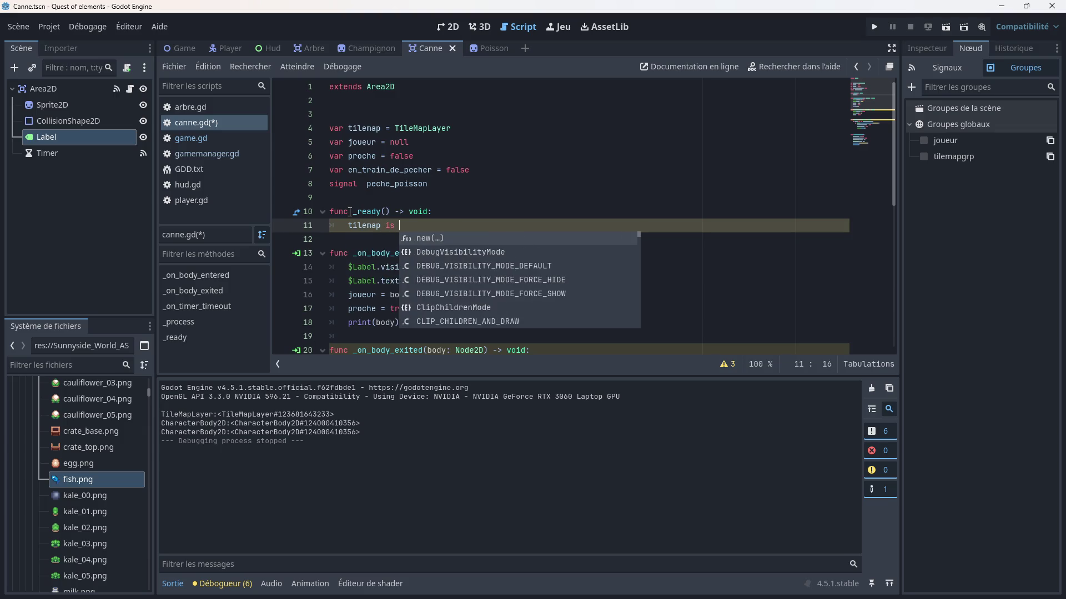
{"action": "key", "text": "BackSpace"}
{"action": "key", "text": "BackSpace"}
{"action": "key", "text": "BackSpace"}
{"action": "type", "text": "not"}
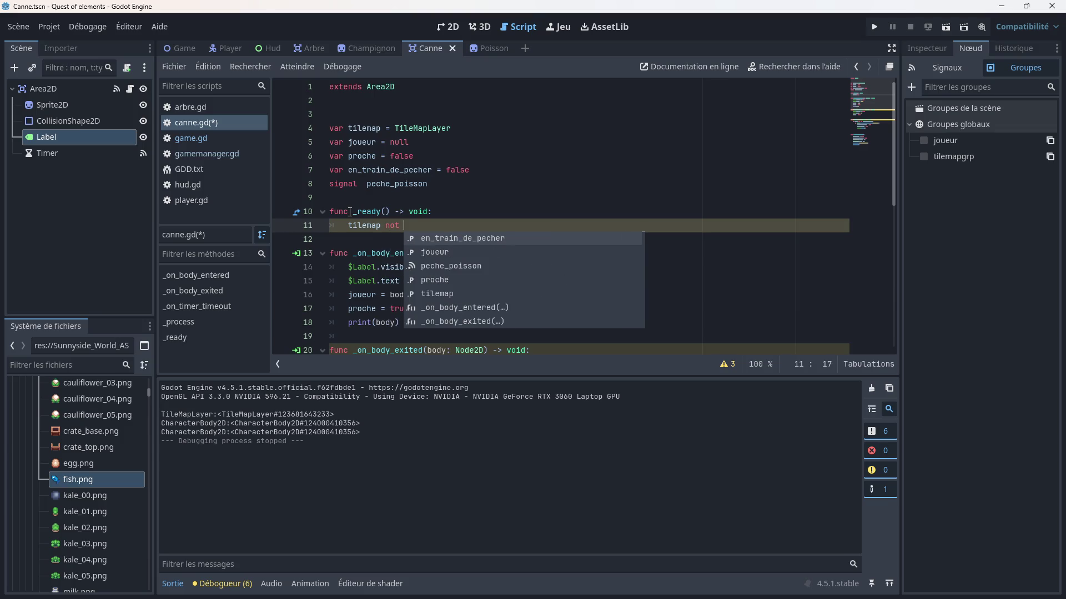
{"action": "key", "text": "Down"}
{"action": "key", "text": "Return"}
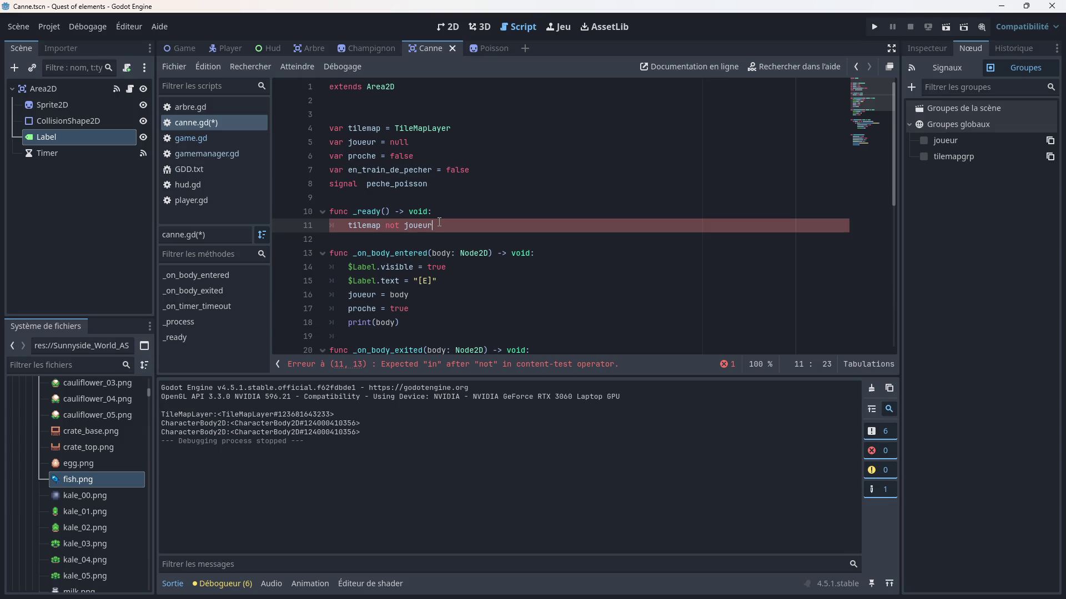
- Swap joueur for CharacterBody2D in the _ready condition, then delete the 'not CharacterBody2D' part
{"action": "key", "text": "BackSpace"}
{"action": "key", "text": "BackSpace"}
{"action": "key", "text": "BackSpace"}
{"action": "type", "text": "bod"}
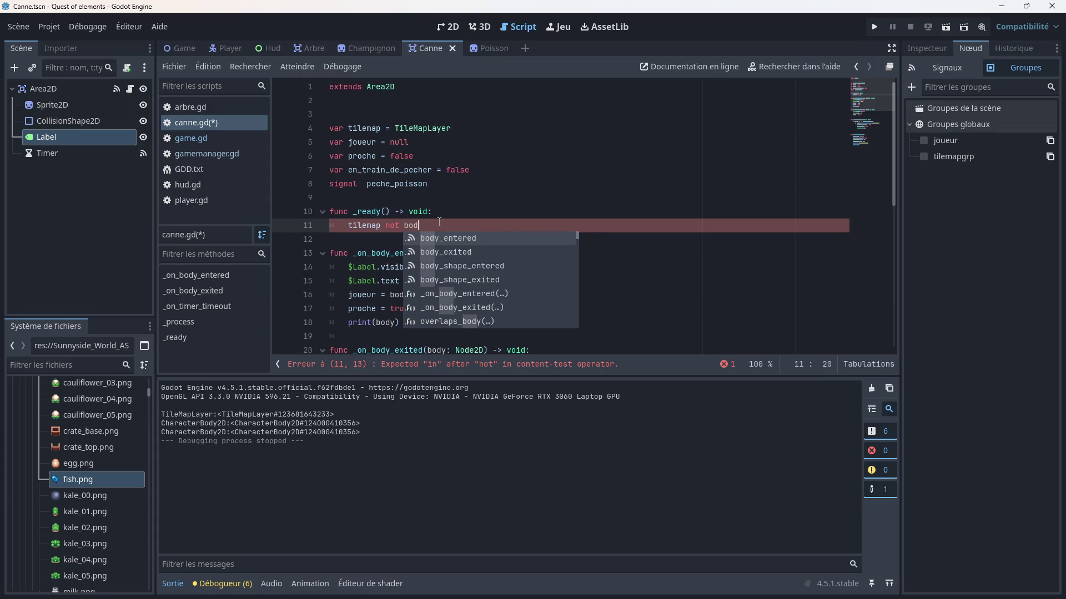
{"action": "type", "text": "y"}
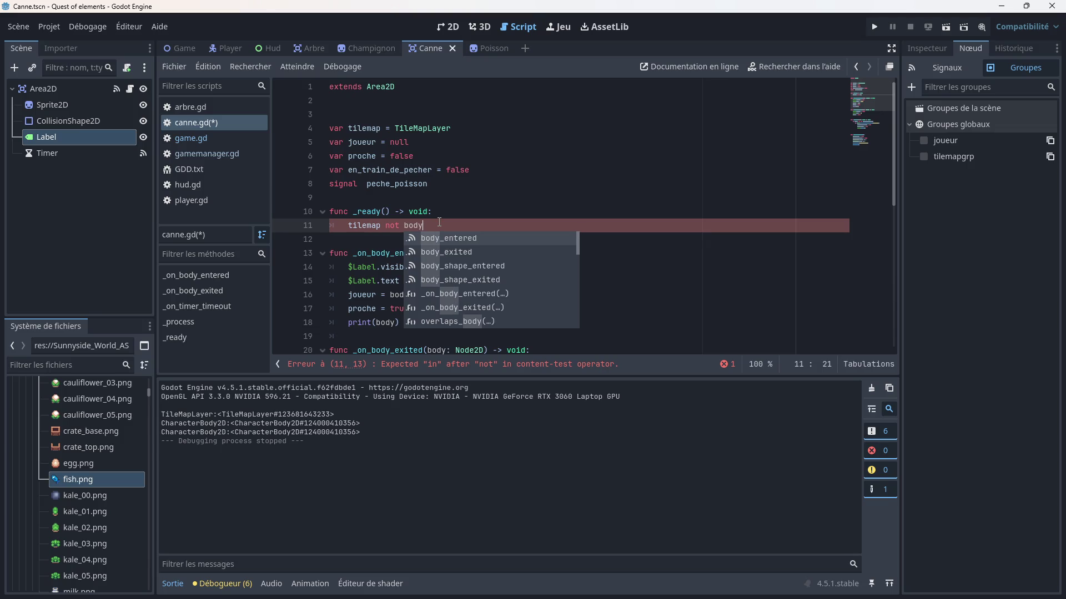
{"action": "scroll", "coordinate": [472, 267], "scroll_direction": "down", "scroll_amount": 1}
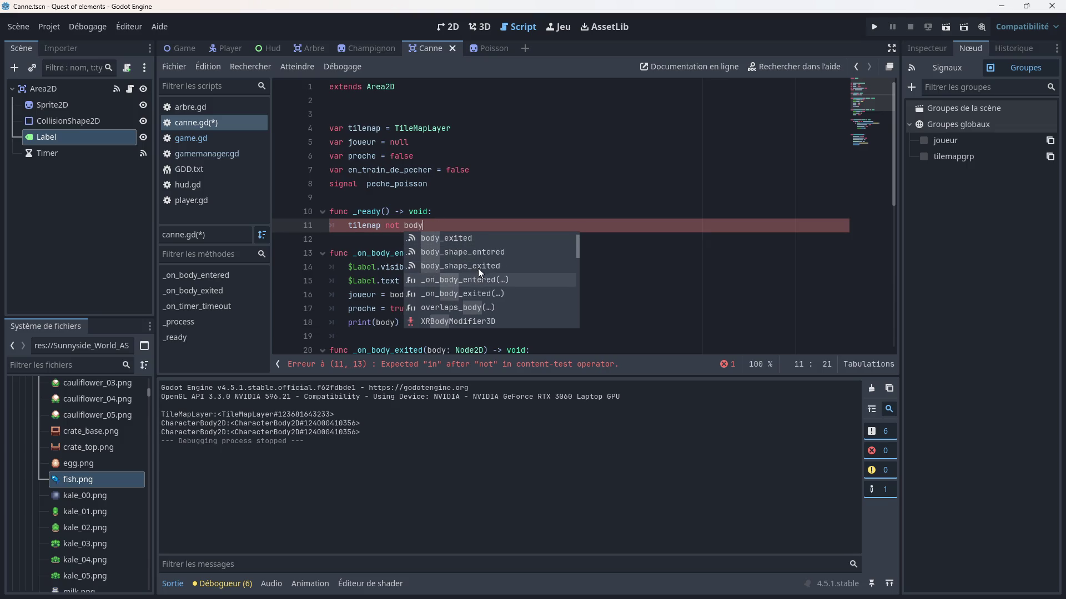
{"action": "scroll", "coordinate": [471, 284], "scroll_direction": "down", "scroll_amount": 5}
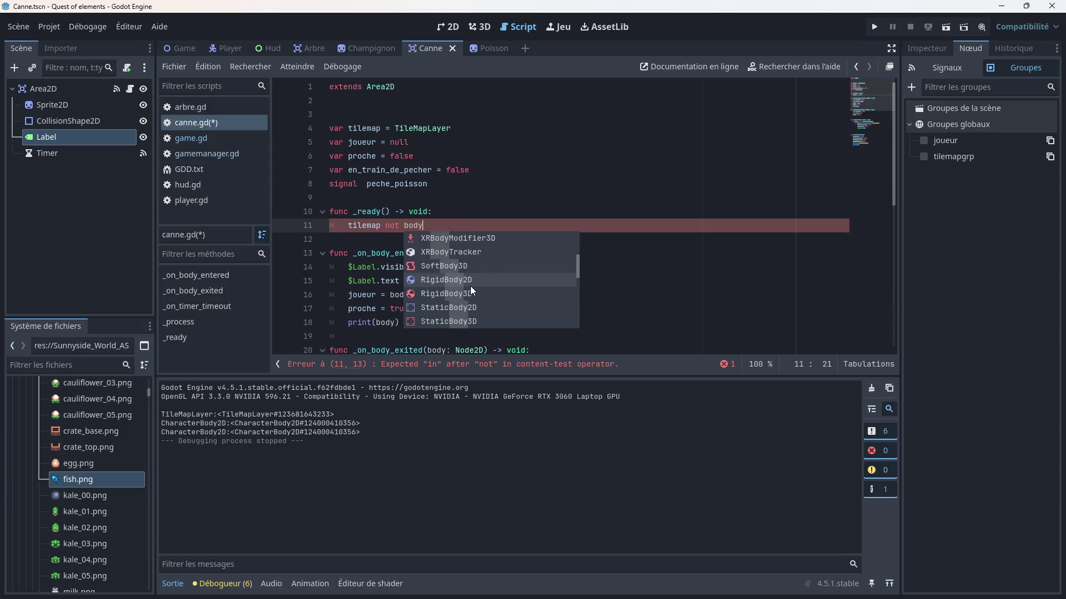
{"action": "scroll", "coordinate": [472, 284], "scroll_direction": "down", "scroll_amount": 1}
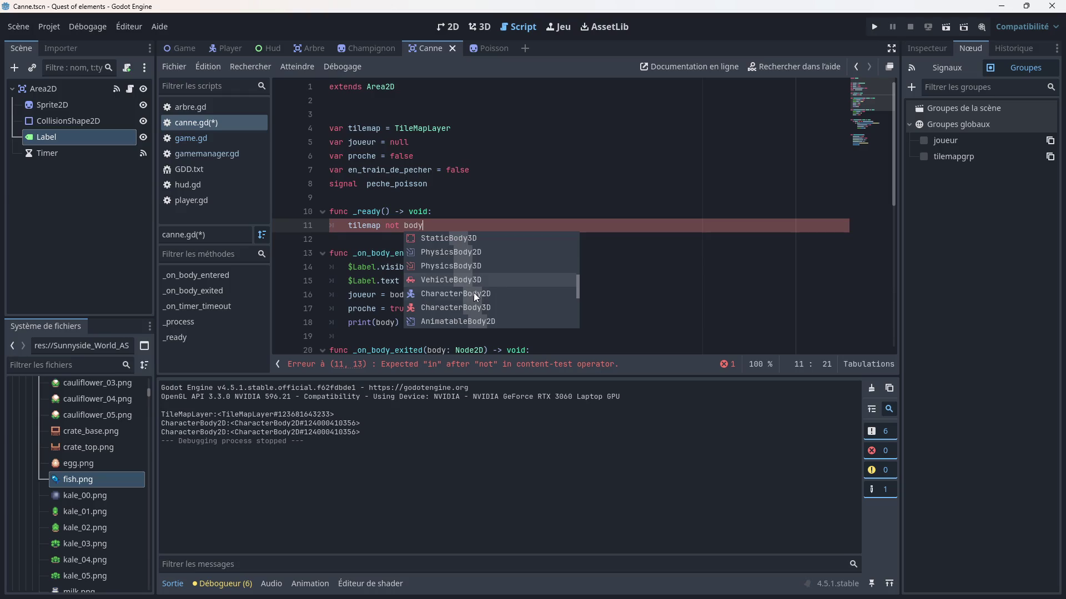
{"action": "left_click", "coordinate": [474, 292]}
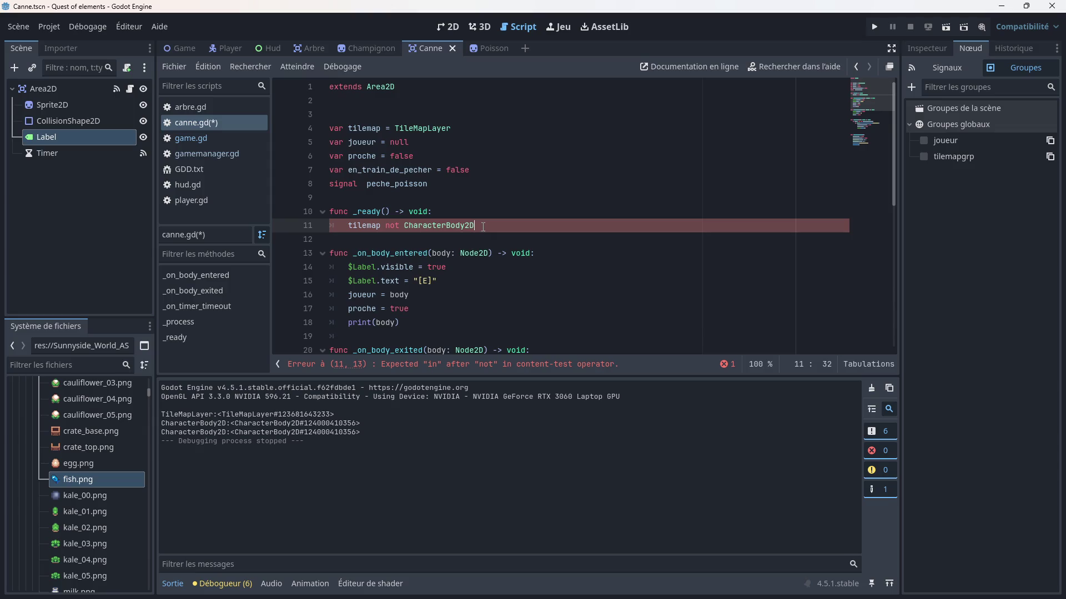
{"action": "left_click_drag", "start_coordinate": [483, 227], "coordinate": [387, 229]}
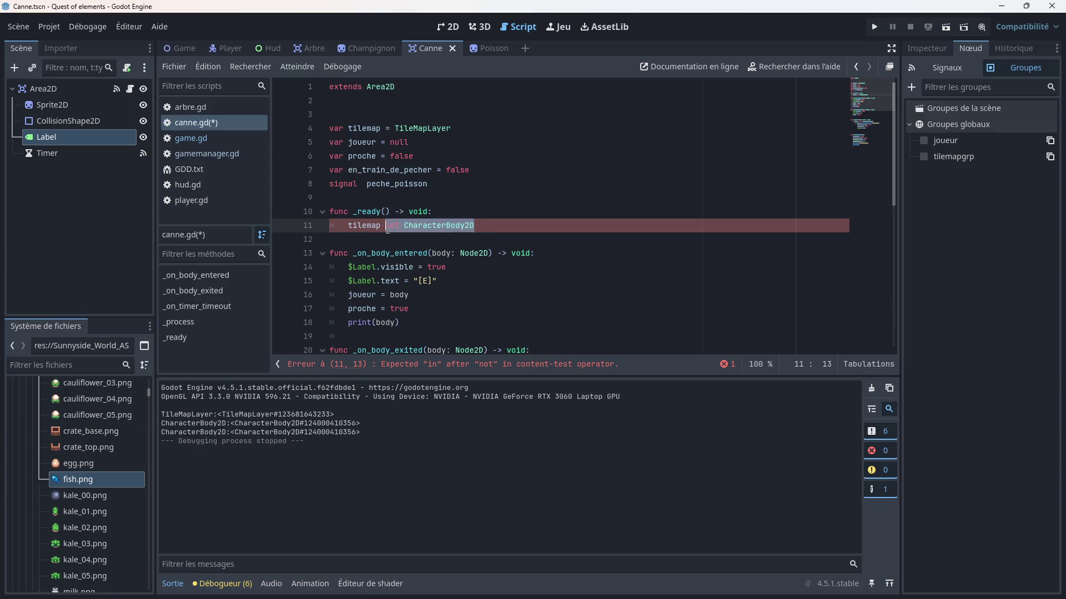
{"action": "key", "text": "BackSpace"}
{"action": "key", "text": "BackSpace"}
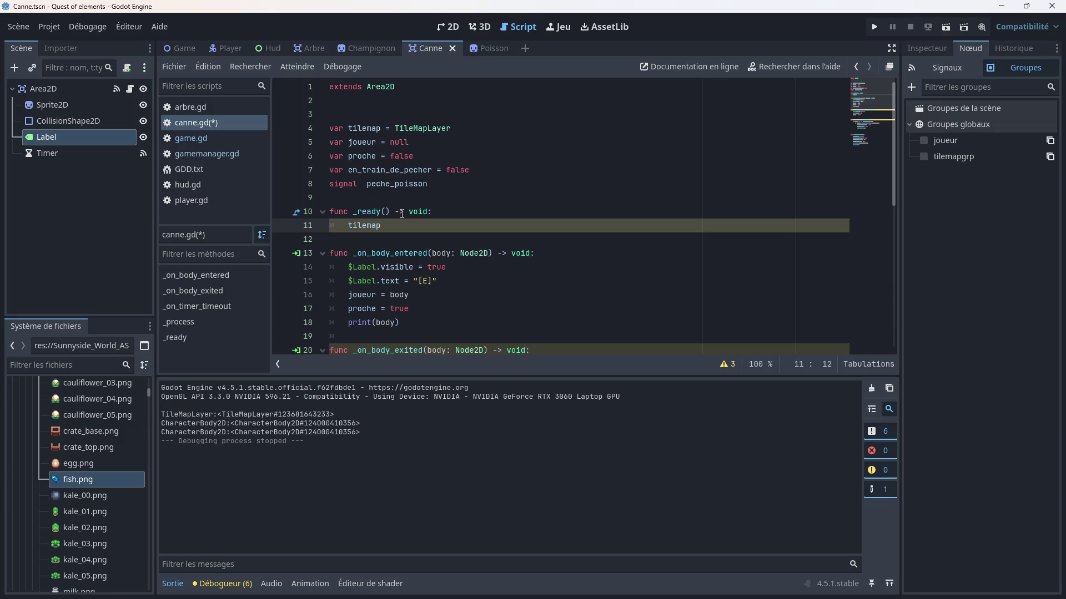
- Delete the unfinished _ready function on lines 10–11
{"action": "left_click_drag", "start_coordinate": [383, 226], "coordinate": [325, 214]}
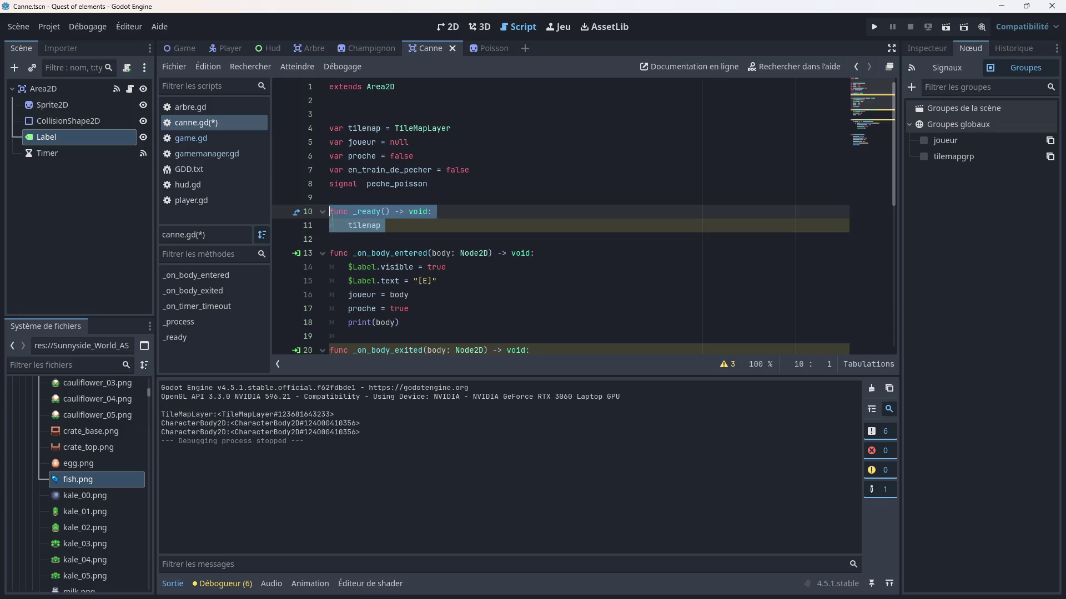
{"action": "key", "text": "Delete"}
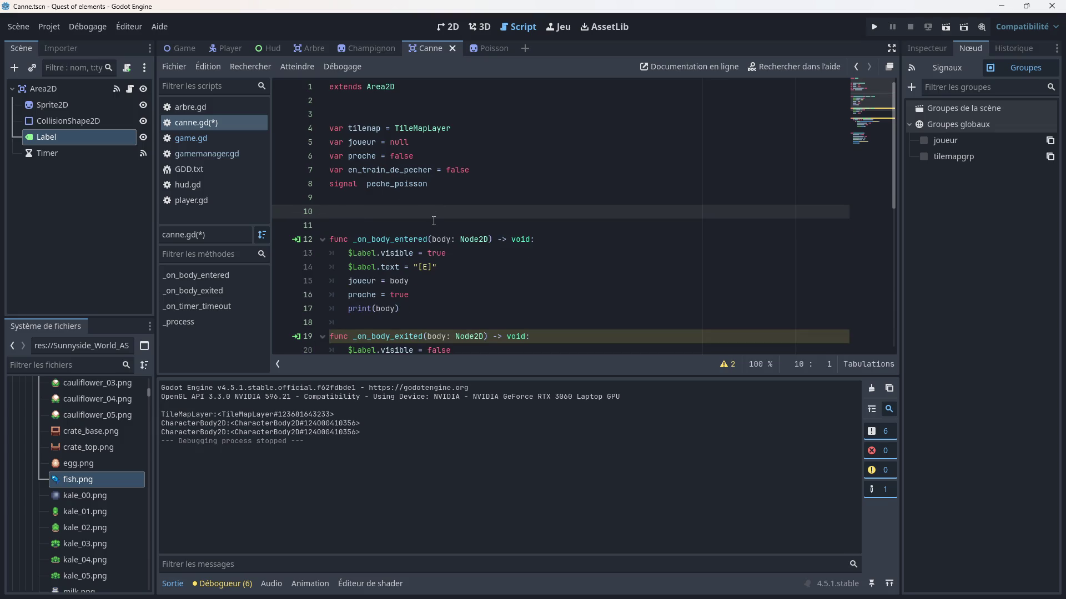
{"action": "scroll", "coordinate": [434, 221], "scroll_direction": "down", "scroll_amount": 1}
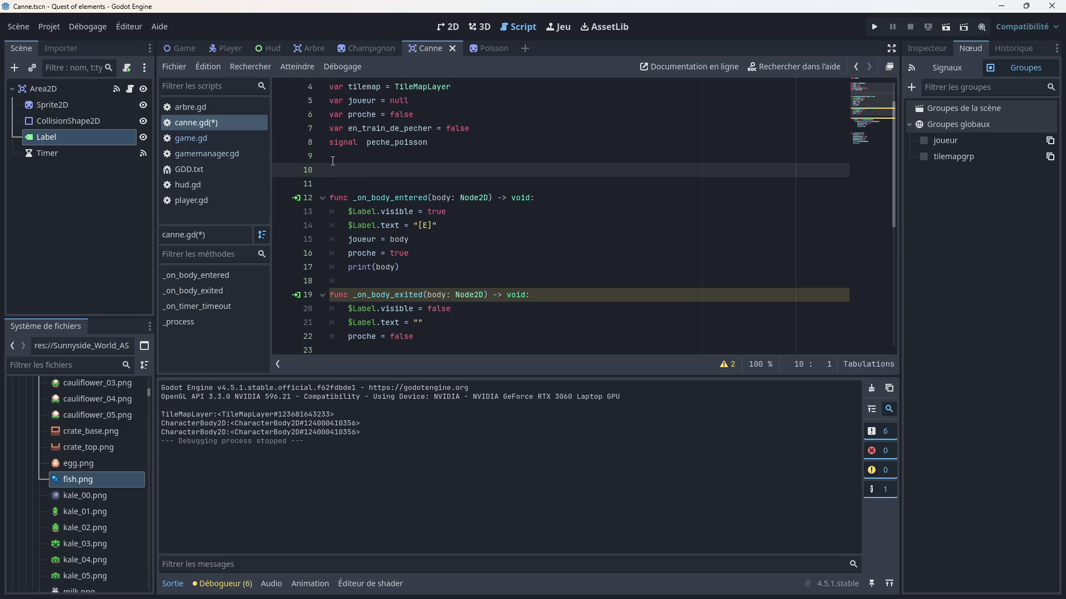
- Open the Game scene in the 2D view and show TileMapLayer2 in the Inspector
{"action": "left_click", "coordinate": [449, 27]}
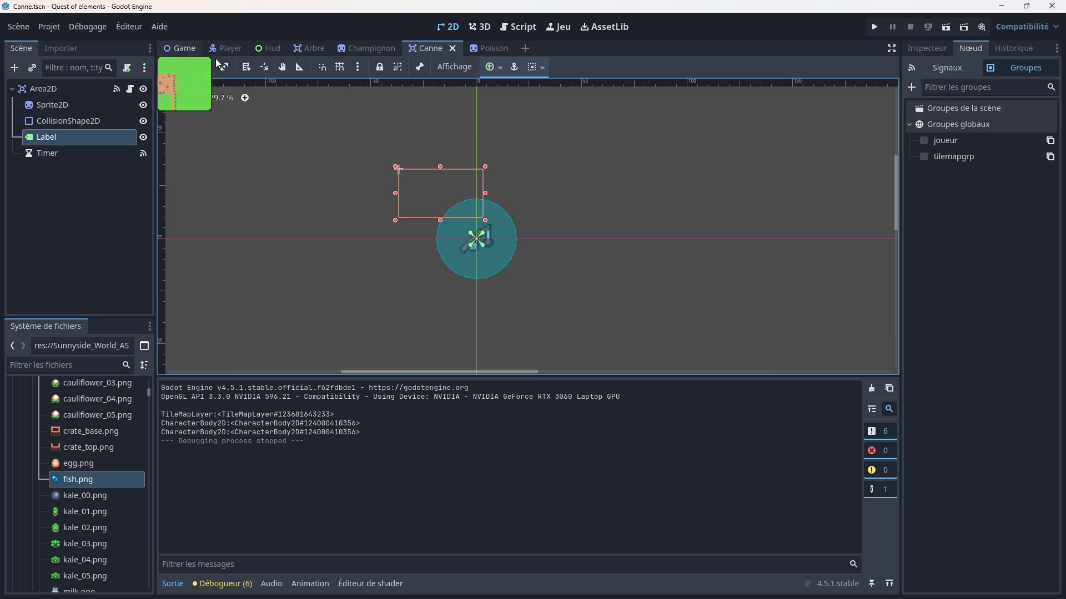
{"action": "left_click", "coordinate": [180, 48]}
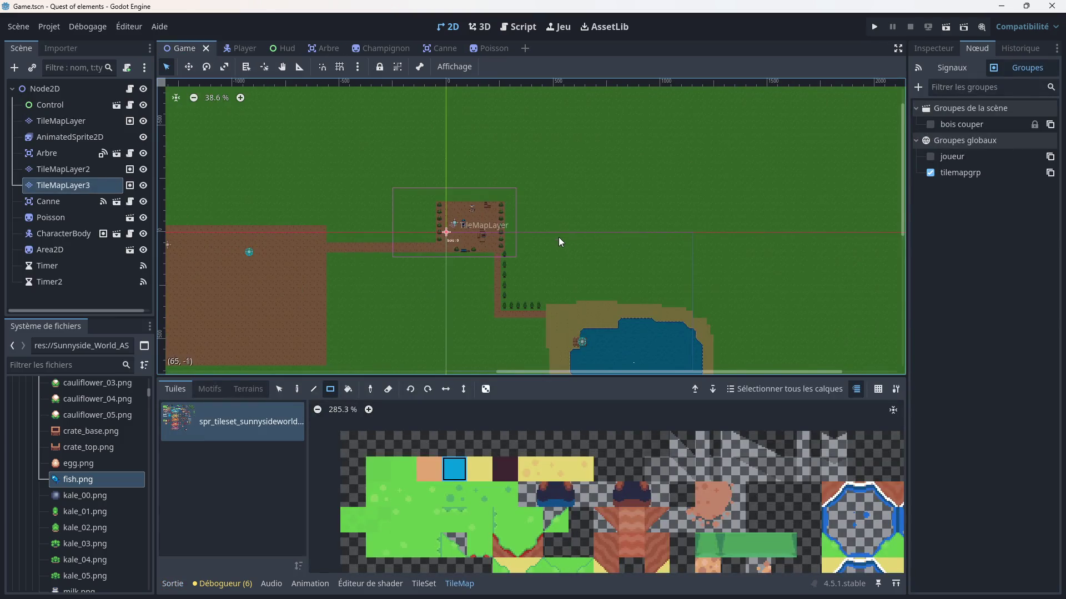
{"action": "scroll", "coordinate": [560, 252], "scroll_direction": "down", "scroll_amount": 3}
{"action": "scroll", "coordinate": [505, 192], "scroll_direction": "up", "scroll_amount": 2}
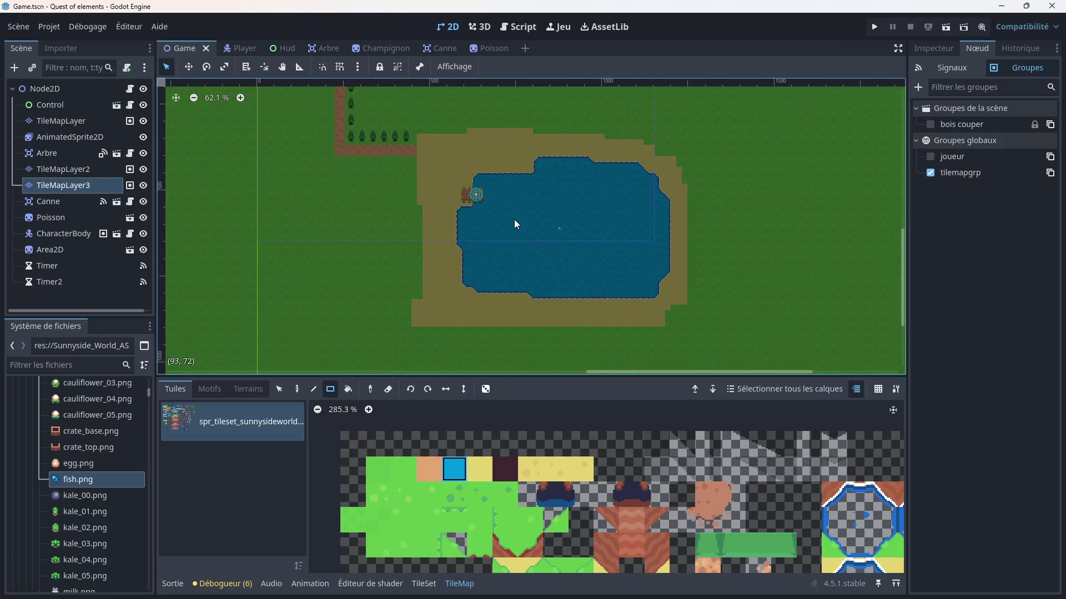
{"action": "left_click", "coordinate": [61, 169]}
{"action": "scroll", "coordinate": [440, 197], "scroll_direction": "up", "scroll_amount": 1}
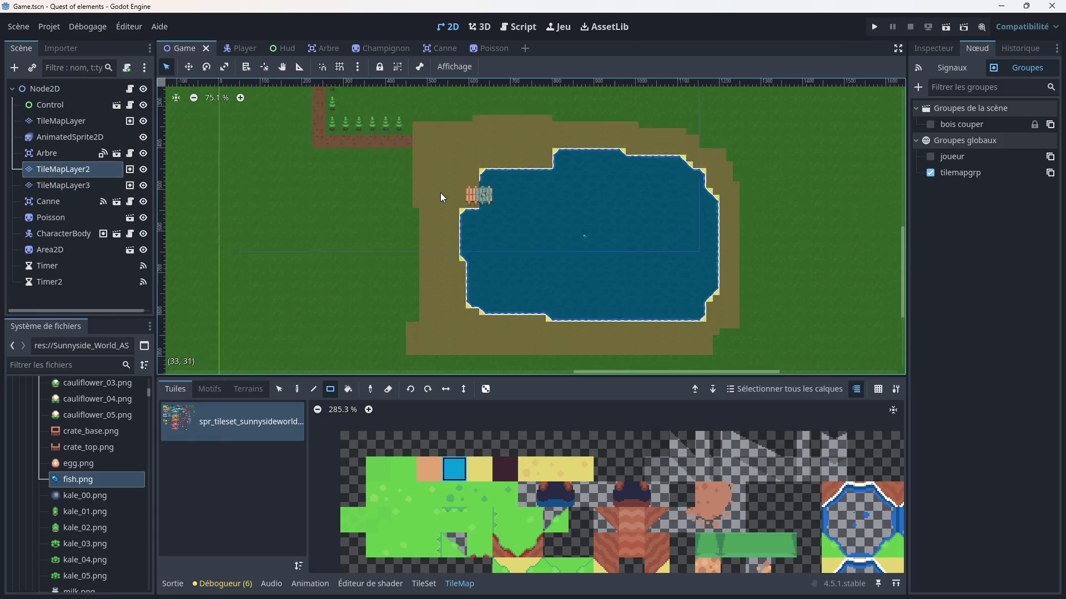
{"action": "scroll", "coordinate": [441, 192], "scroll_direction": "up", "scroll_amount": 3}
{"action": "left_click", "coordinate": [933, 48]}
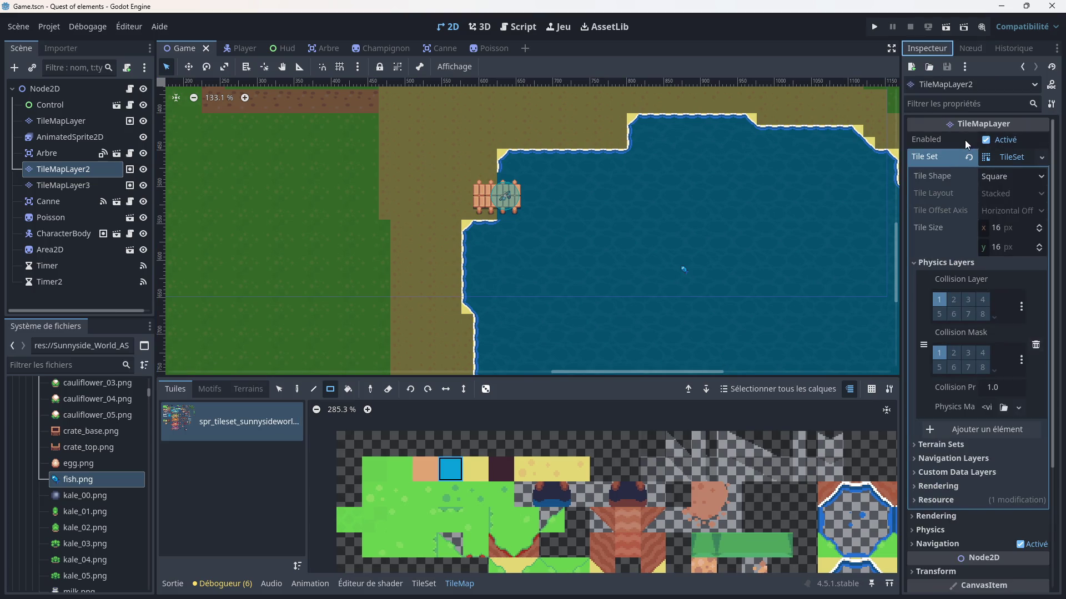
- Add a custom data layer to TileMapLayer2's tile set, leaving its type as Any
{"action": "mouse_move", "coordinate": [936, 143]}
{"action": "mouse_move", "coordinate": [965, 225]}
{"action": "scroll", "coordinate": [976, 273], "scroll_direction": "down", "scroll_amount": 3}
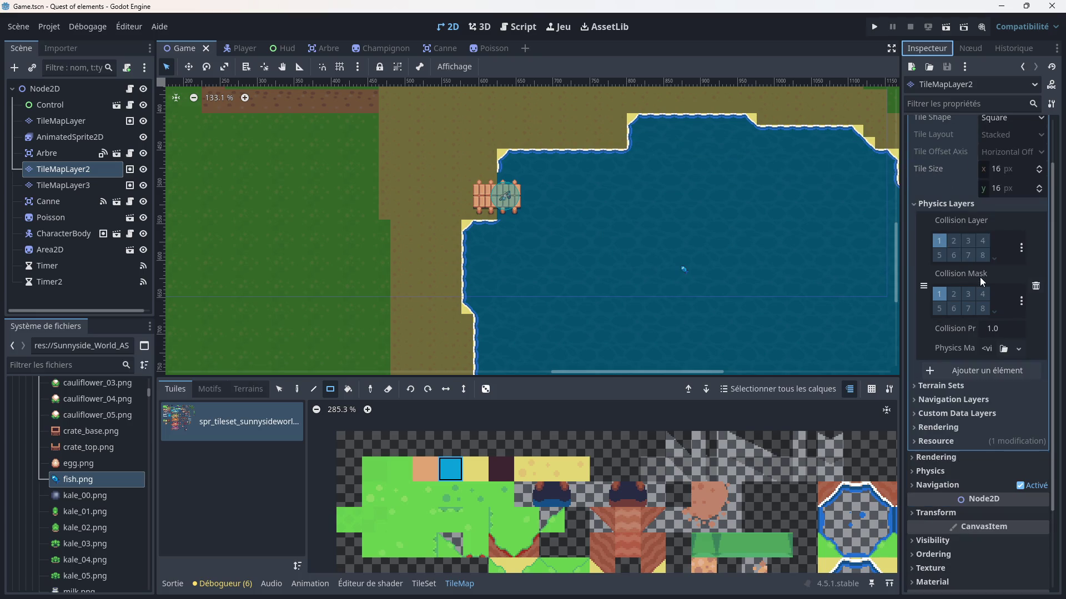
{"action": "scroll", "coordinate": [984, 275], "scroll_direction": "down", "scroll_amount": 3}
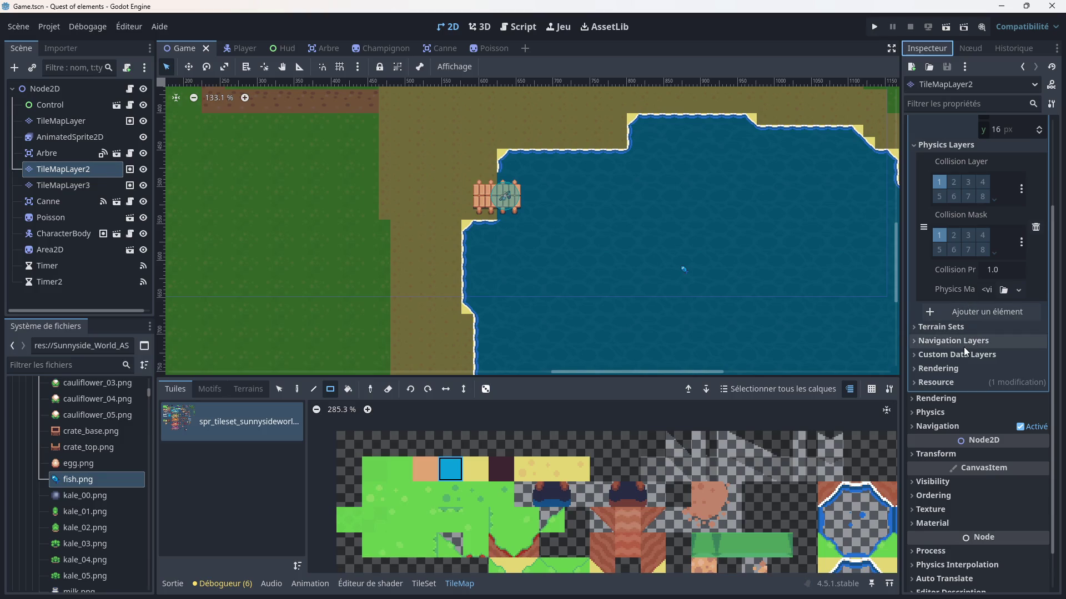
{"action": "left_click", "coordinate": [944, 355]}
{"action": "left_click", "coordinate": [958, 369]}
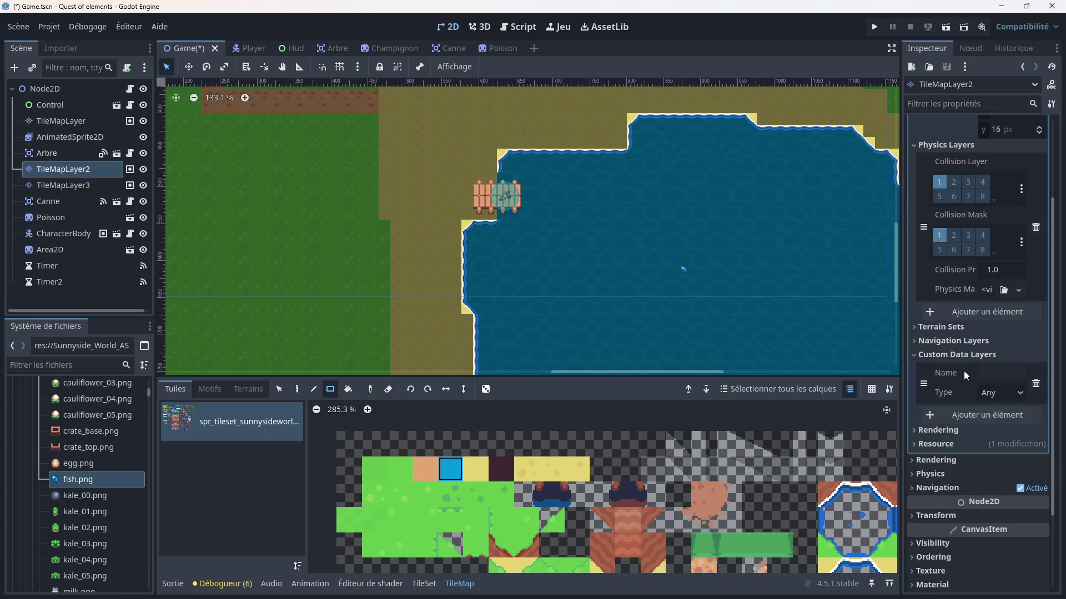
{"action": "left_click", "coordinate": [1020, 394]}
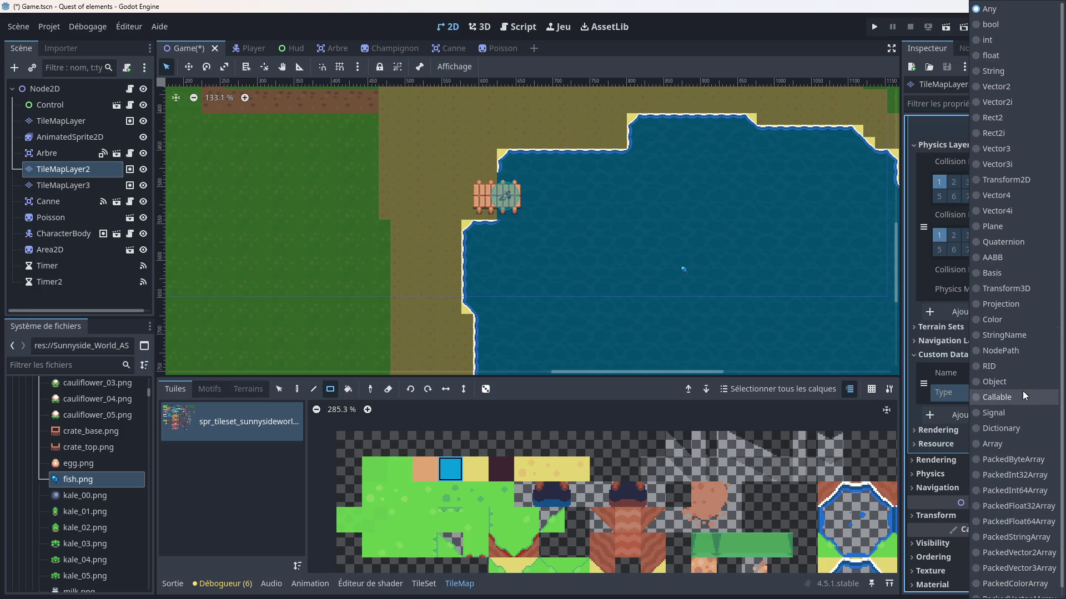
{"action": "scroll", "coordinate": [1021, 399], "scroll_direction": "down", "scroll_amount": 1}
{"action": "left_click", "coordinate": [920, 365]}
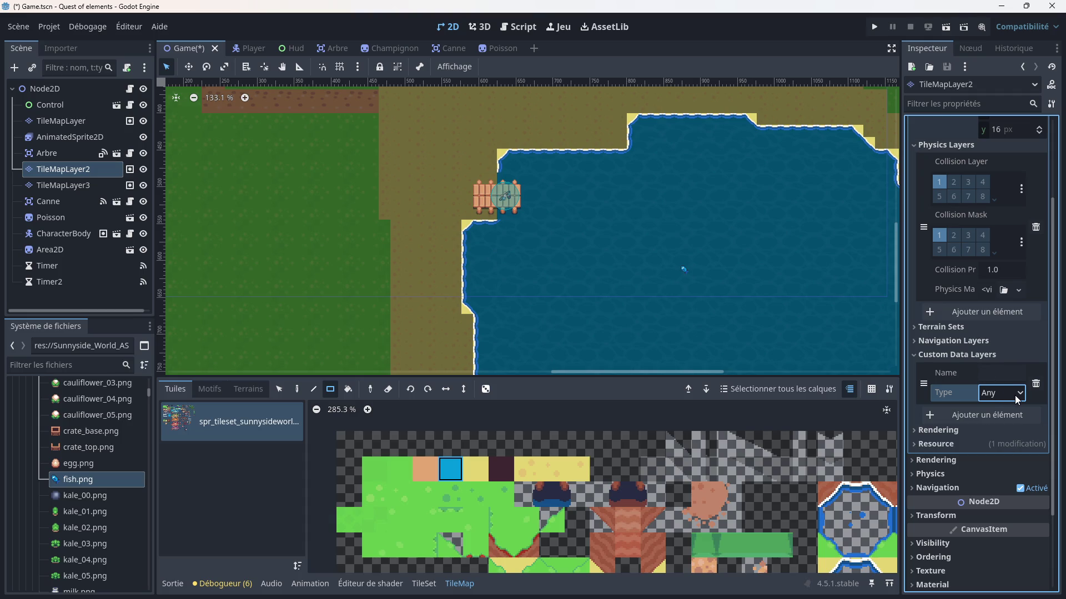
- Add and remove a navigation layer, then remove the custom data layer
{"action": "left_click", "coordinate": [953, 341]}
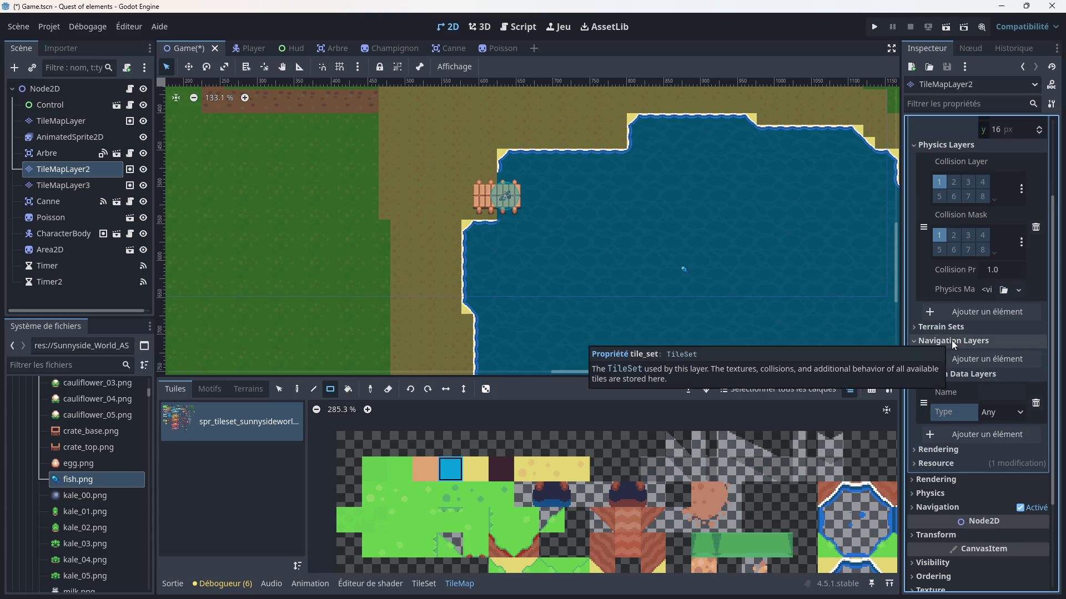
{"action": "left_click", "coordinate": [987, 360]}
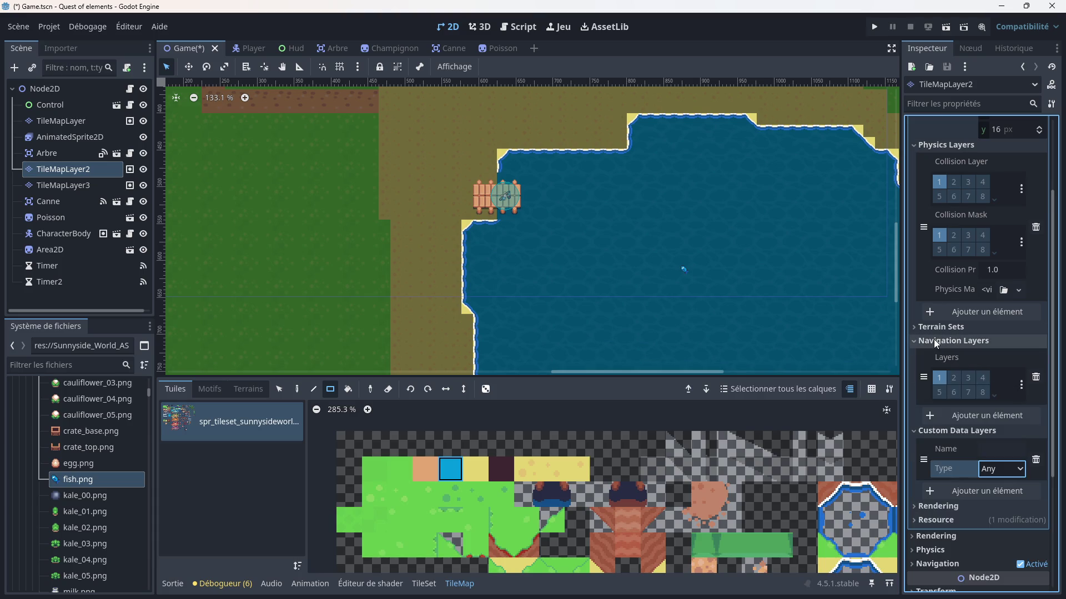
{"action": "left_click", "coordinate": [1036, 377]}
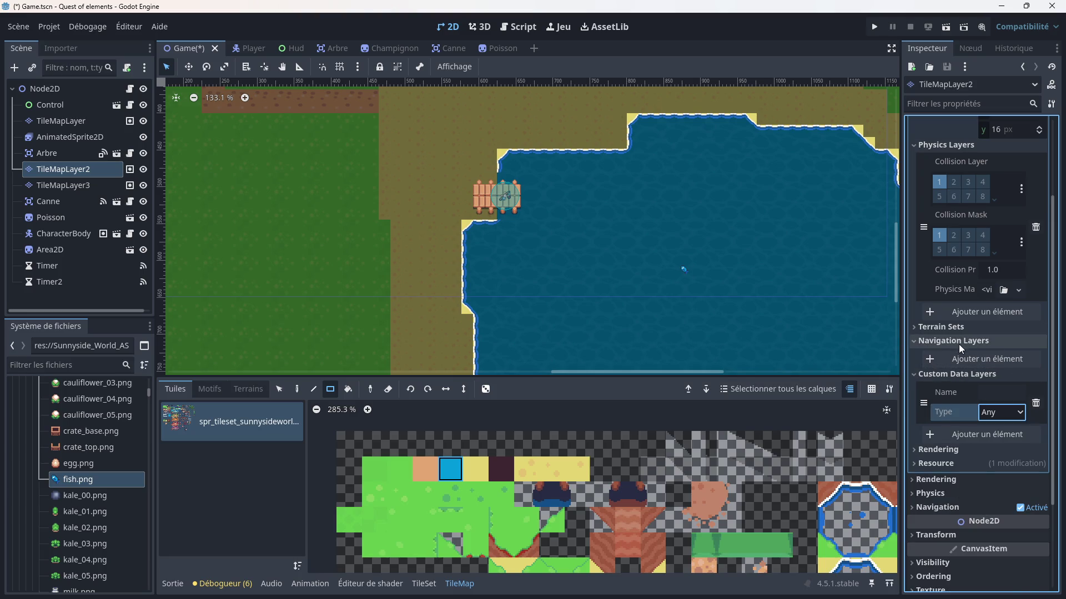
{"action": "left_click", "coordinate": [945, 341]}
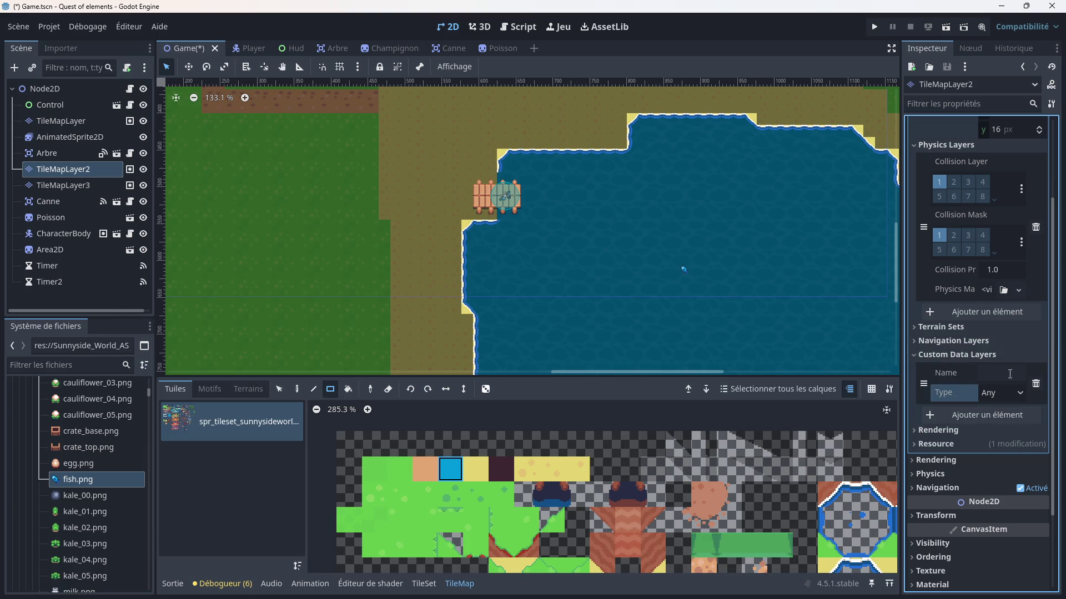
{"action": "scroll", "coordinate": [986, 377], "scroll_direction": "down", "scroll_amount": 2}
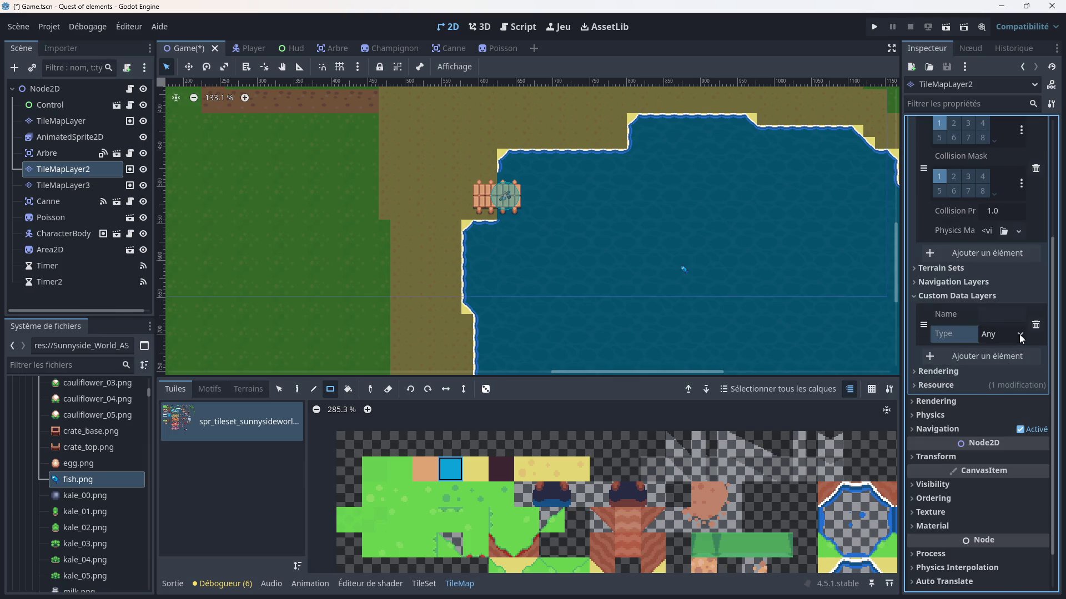
{"action": "left_click", "coordinate": [1019, 334]}
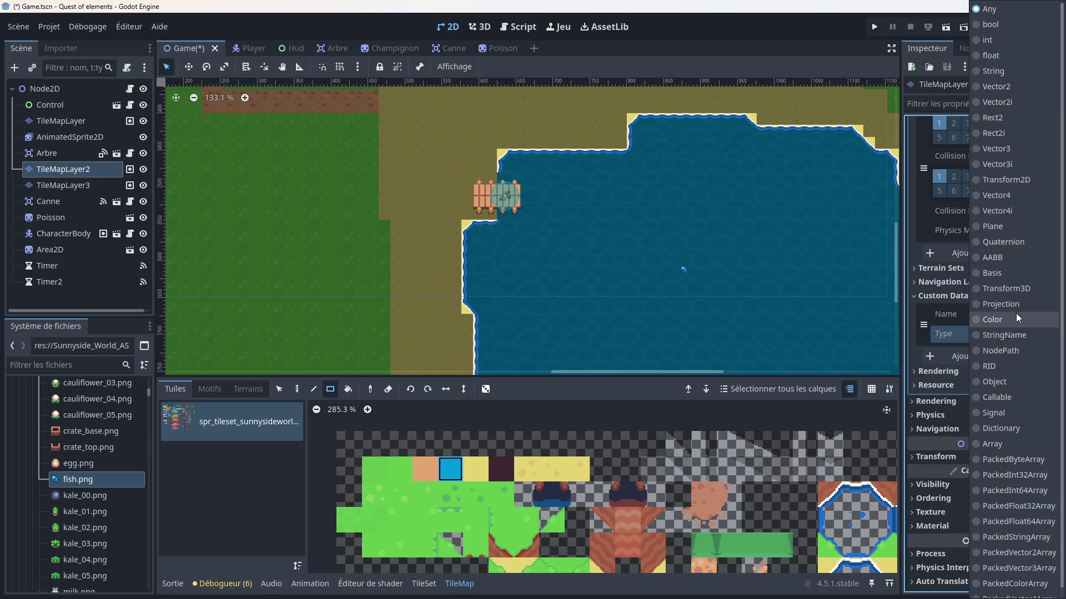
{"action": "left_click", "coordinate": [917, 357]}
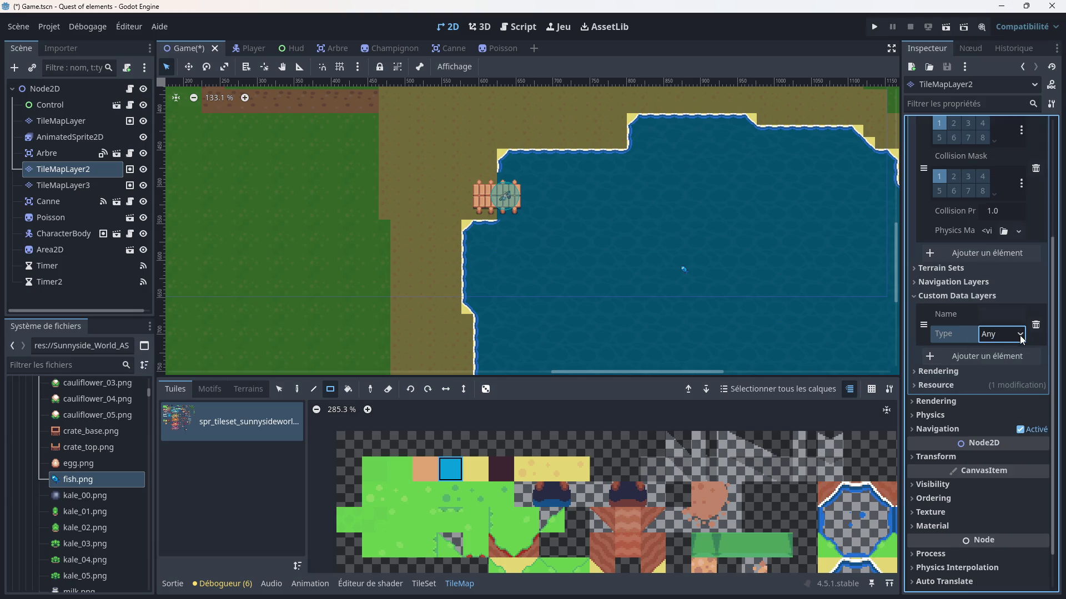
{"action": "left_click", "coordinate": [1036, 324]}
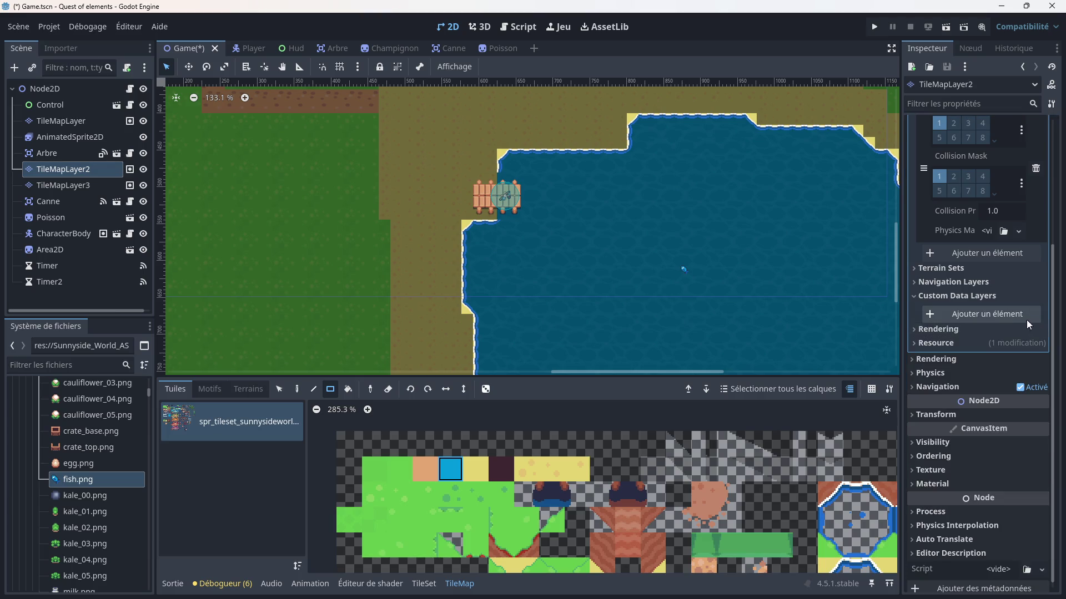
- Inspect TileMapLayer2's rendering and navigation settings, keeping navigation visibility mode at Default
{"action": "left_click", "coordinate": [939, 295]}
{"action": "left_click", "coordinate": [945, 321]}
{"action": "left_click", "coordinate": [945, 321]}
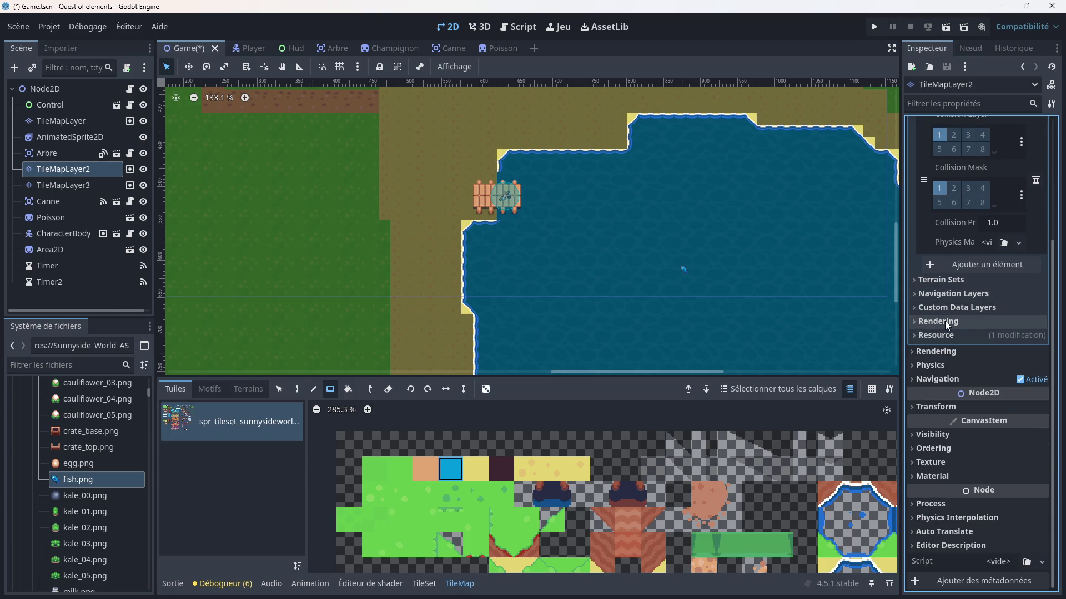
{"action": "left_click", "coordinate": [940, 353]}
{"action": "left_click", "coordinate": [941, 353]}
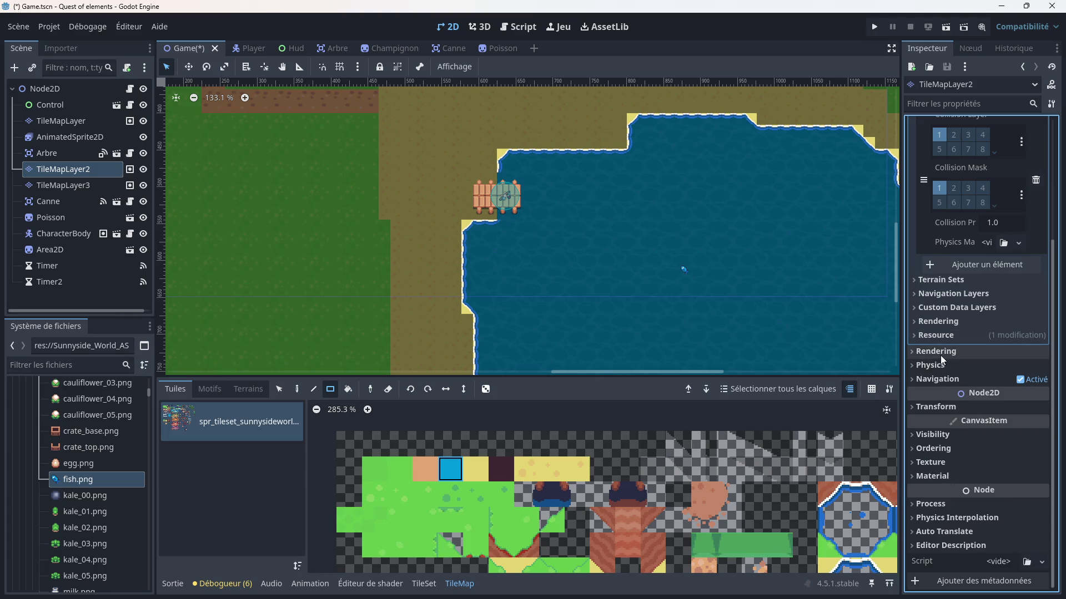
{"action": "left_click", "coordinate": [941, 378]}
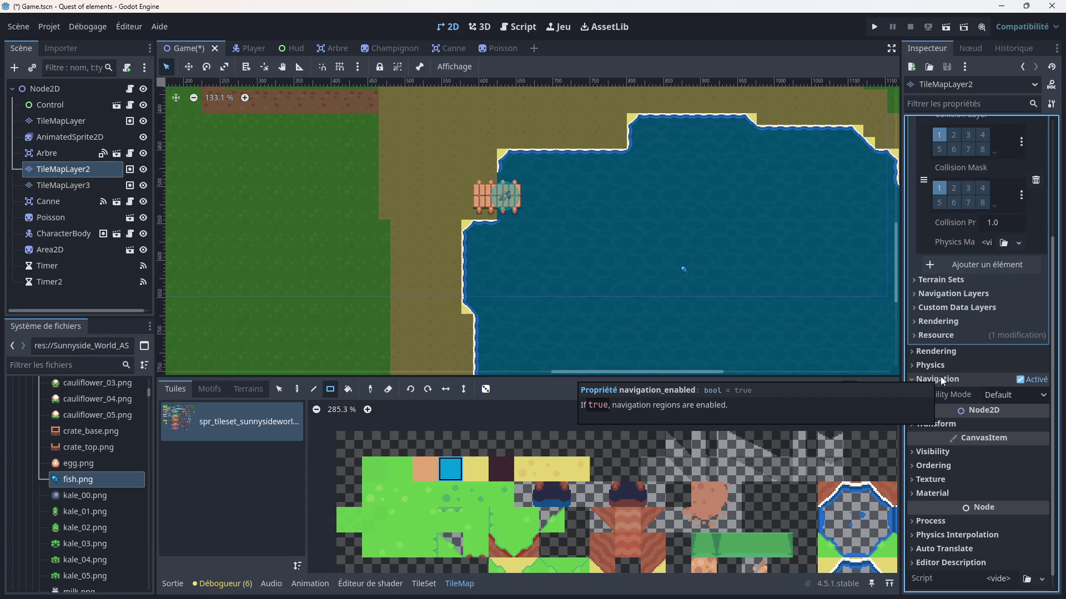
{"action": "left_click", "coordinate": [1028, 396]}
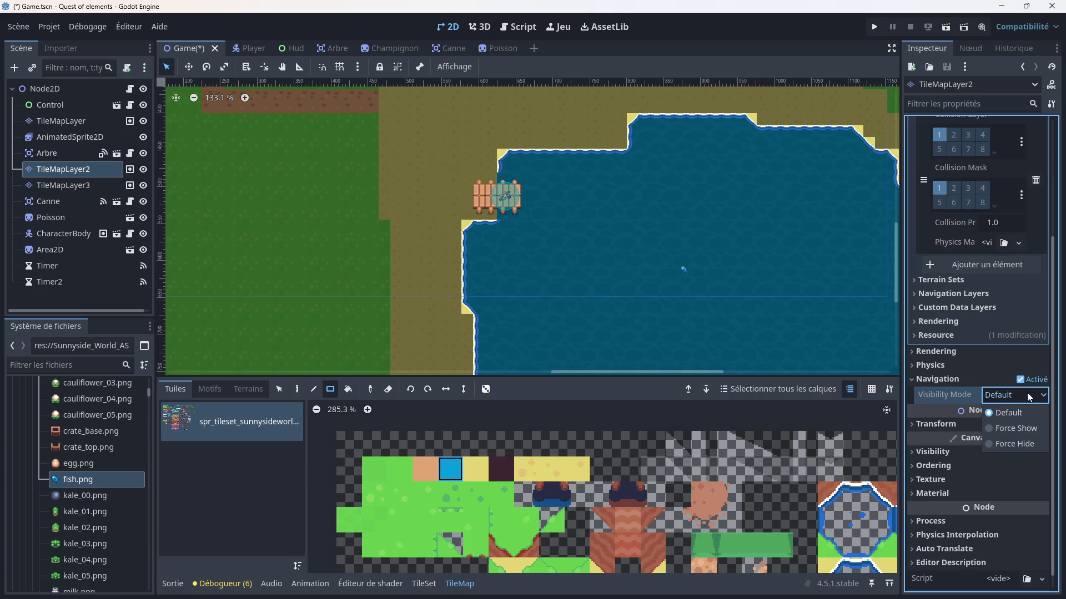
{"action": "left_click", "coordinate": [1028, 396]}
{"action": "left_click", "coordinate": [977, 377]}
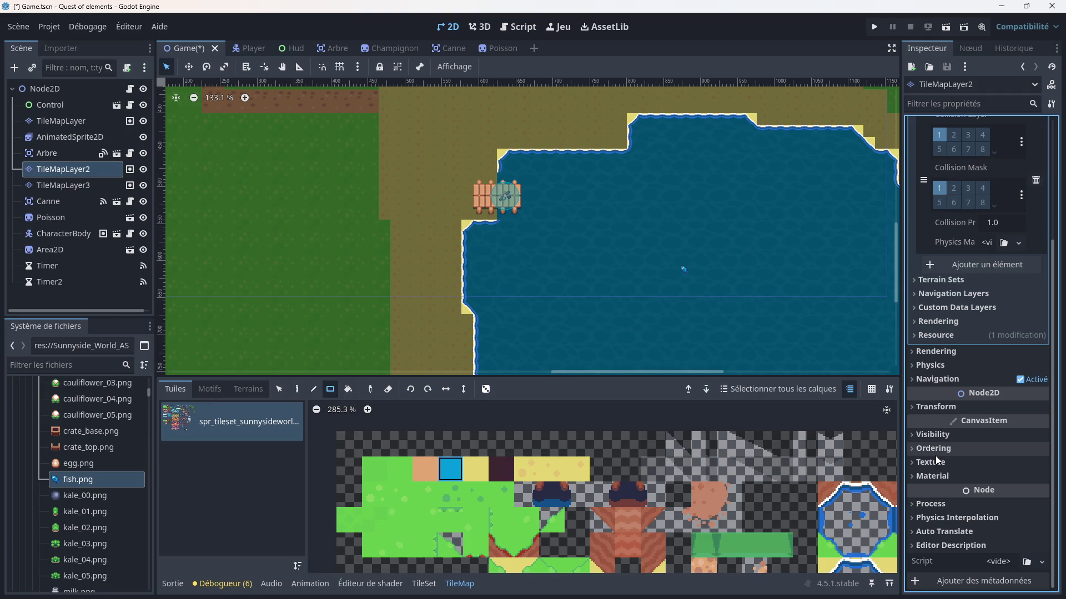
- Inspect the layer's visibility, ordering, texture, material and transform sections without changing anything
{"action": "left_click", "coordinate": [924, 434]}
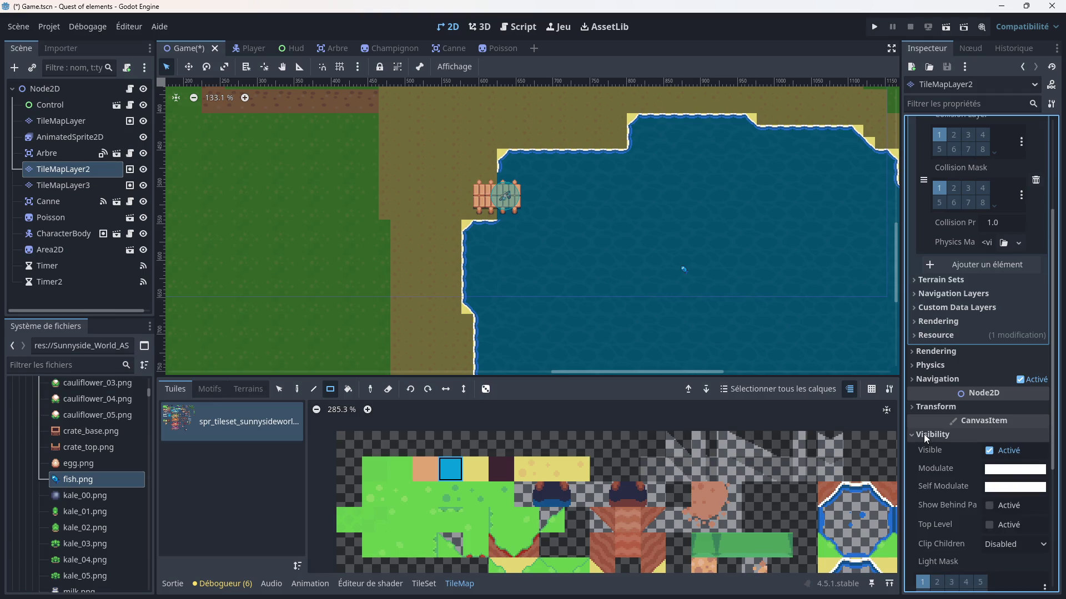
{"action": "left_click", "coordinate": [924, 435]}
{"action": "left_click", "coordinate": [932, 448]}
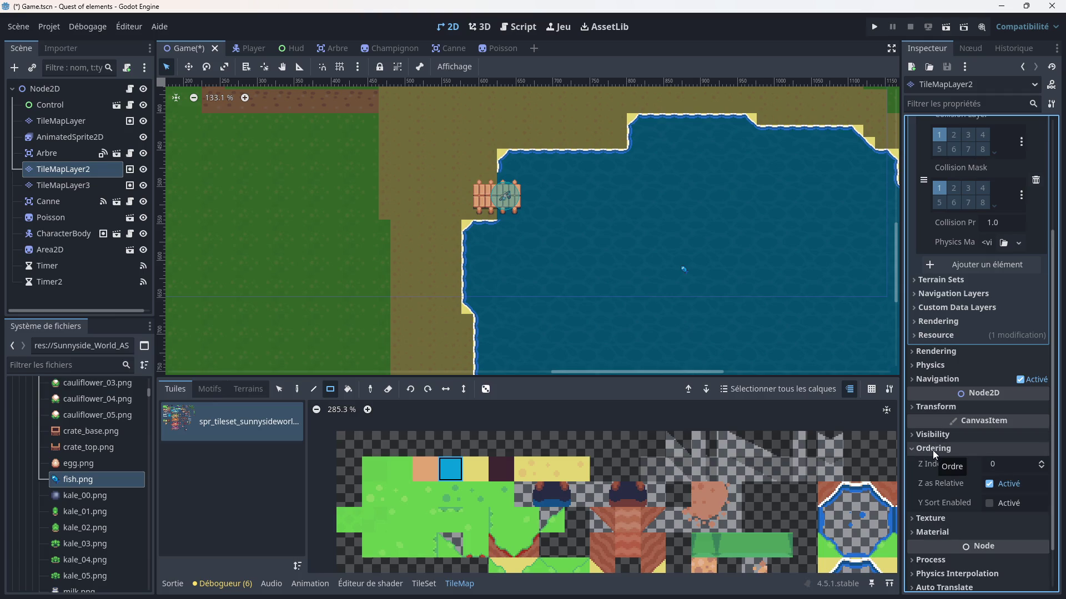
{"action": "left_click", "coordinate": [932, 451]}
{"action": "left_click", "coordinate": [932, 464]}
{"action": "left_click", "coordinate": [932, 464]}
{"action": "left_click", "coordinate": [931, 475]}
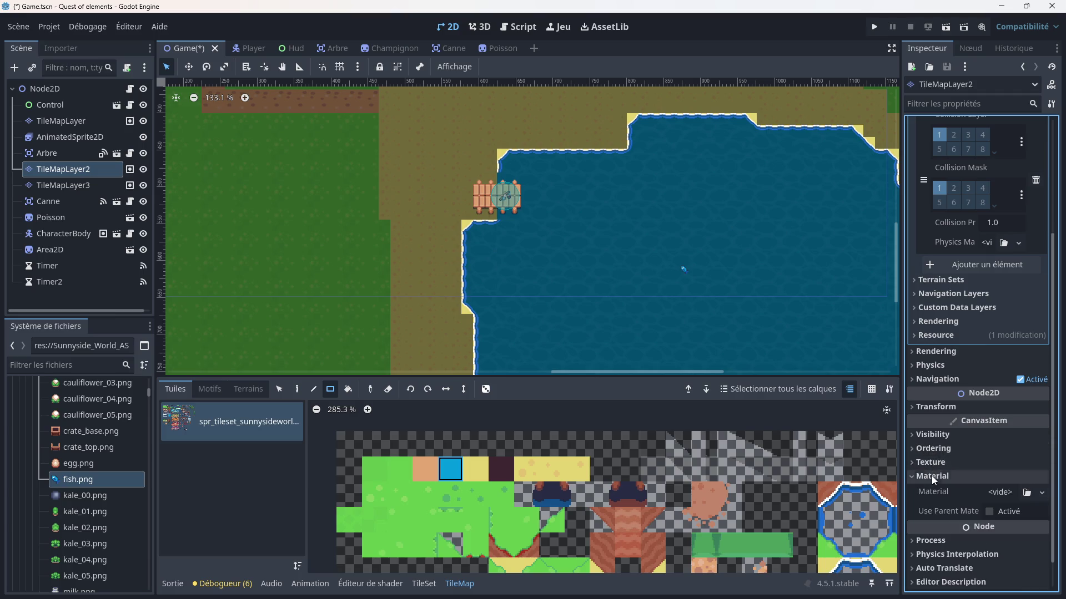
{"action": "left_click", "coordinate": [932, 475]}
{"action": "left_click", "coordinate": [929, 438]}
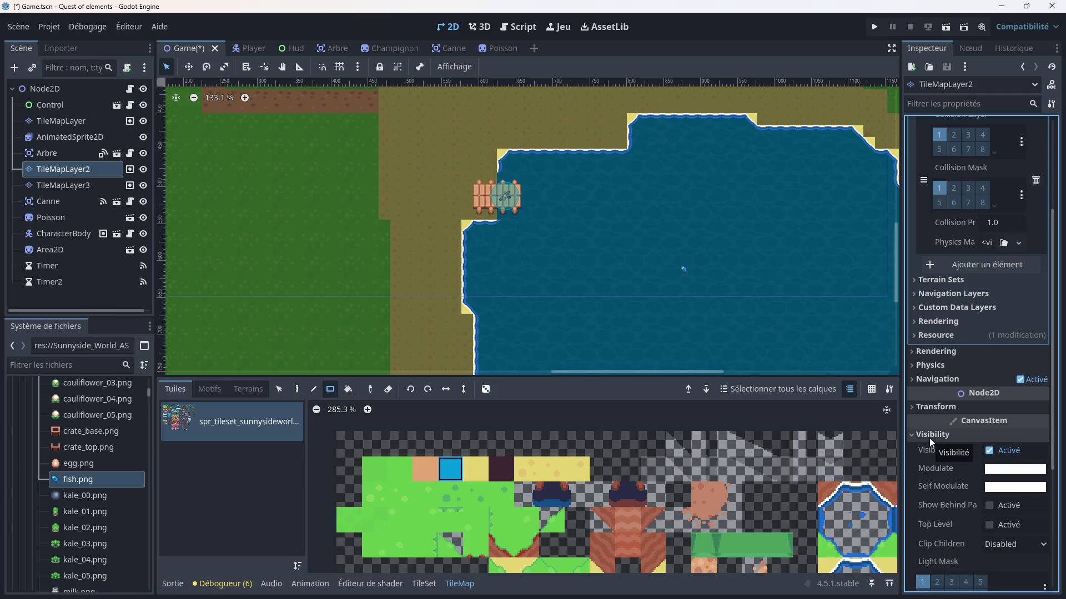
{"action": "scroll", "coordinate": [947, 487], "scroll_direction": "down", "scroll_amount": 2}
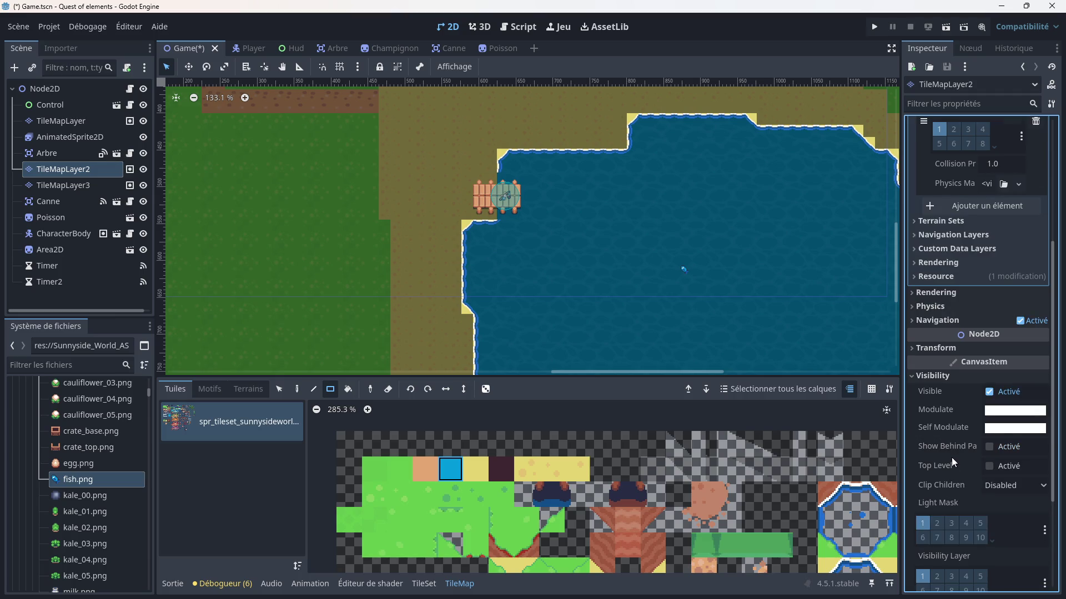
{"action": "scroll", "coordinate": [950, 450], "scroll_direction": "down", "scroll_amount": 2}
{"action": "scroll", "coordinate": [951, 450], "scroll_direction": "up", "scroll_amount": 2}
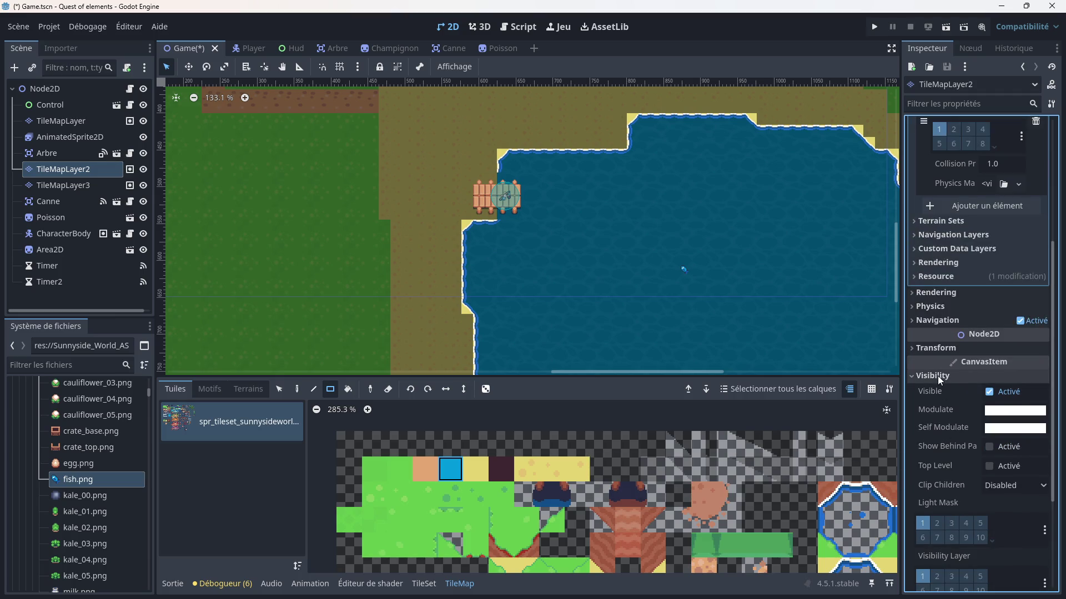
{"action": "left_click", "coordinate": [927, 378]}
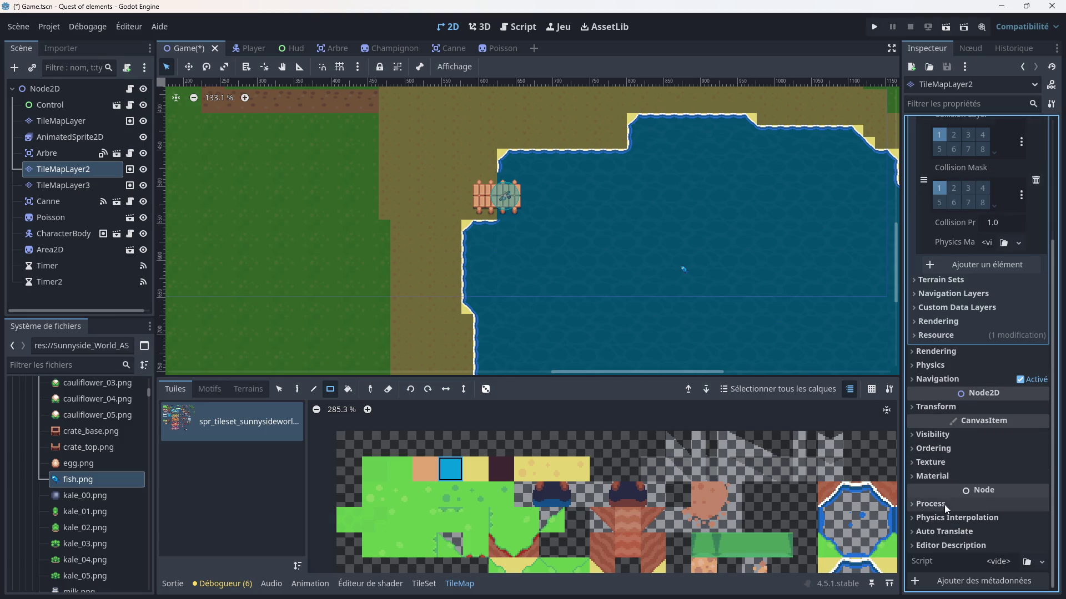
{"action": "left_click", "coordinate": [931, 408]}
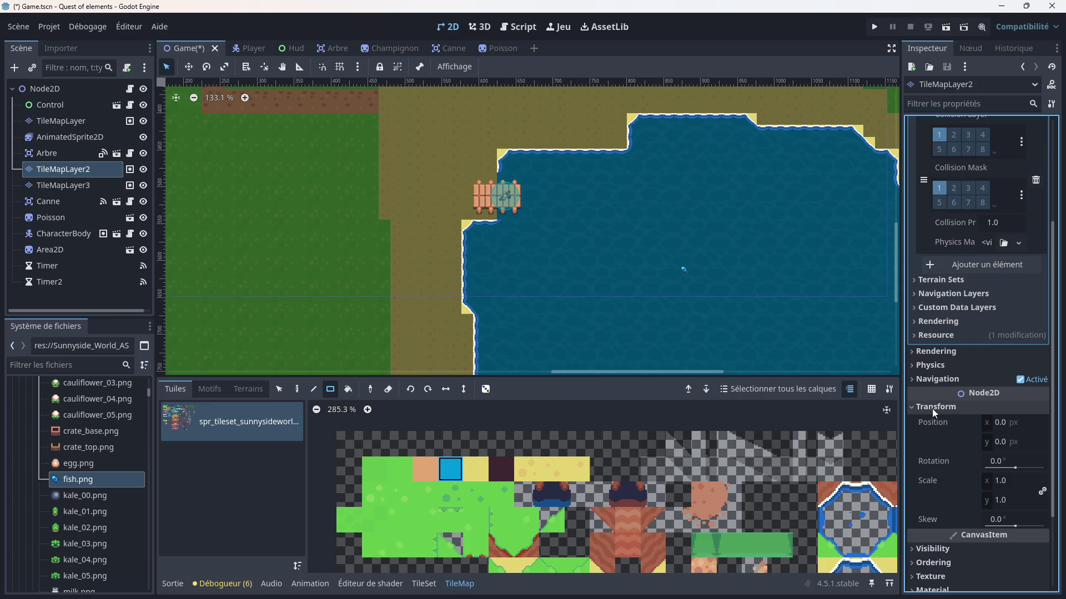
{"action": "left_click", "coordinate": [931, 408]}
- Set TileMapLayer2's Process Mode to Disabled and run the game
{"action": "left_click", "coordinate": [926, 505]}
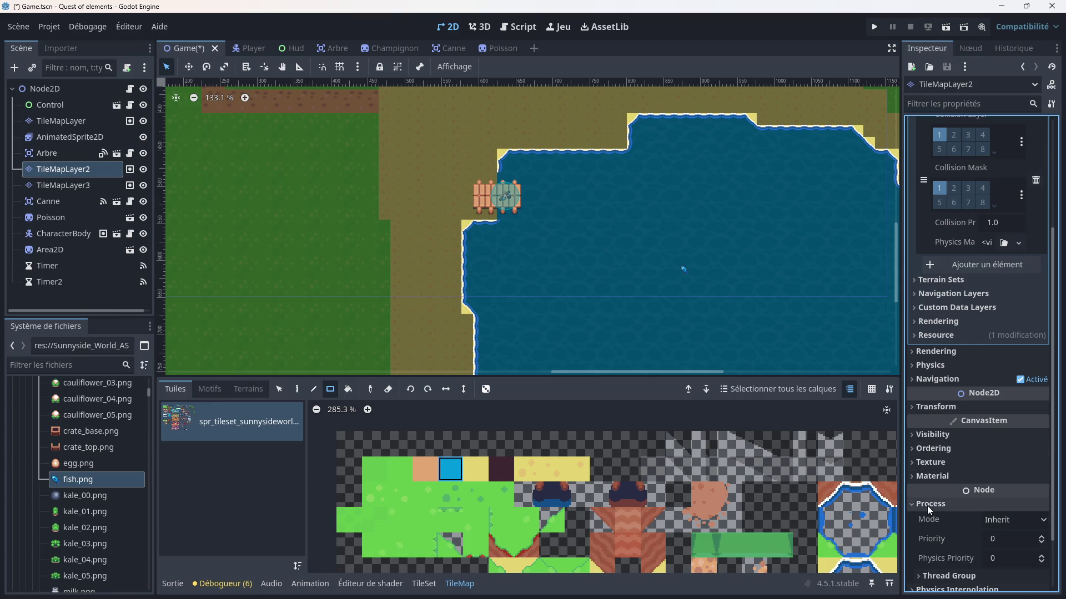
{"action": "scroll", "coordinate": [927, 505], "scroll_direction": "down", "scroll_amount": 1}
{"action": "scroll", "coordinate": [927, 505], "scroll_direction": "down", "scroll_amount": 1}
{"action": "left_click", "coordinate": [1014, 448]}
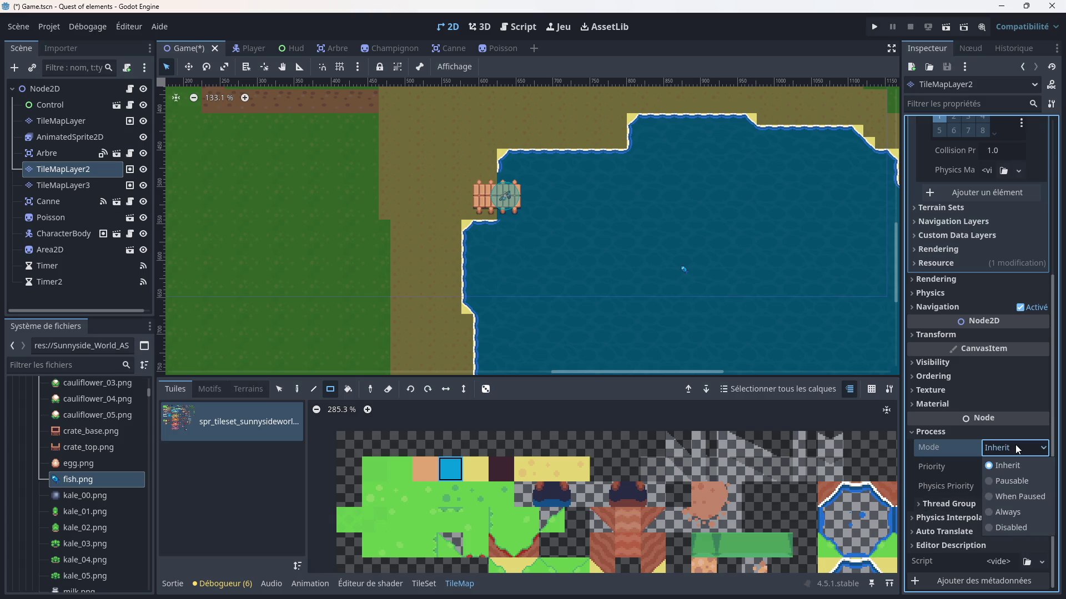
{"action": "left_click", "coordinate": [1001, 530]}
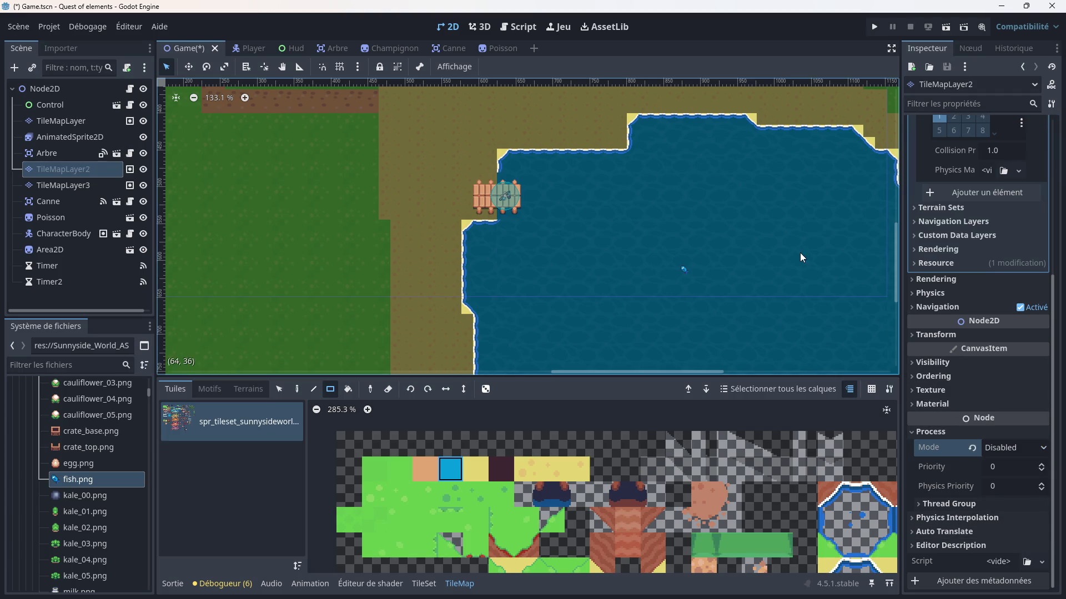
{"action": "left_click", "coordinate": [874, 27]}
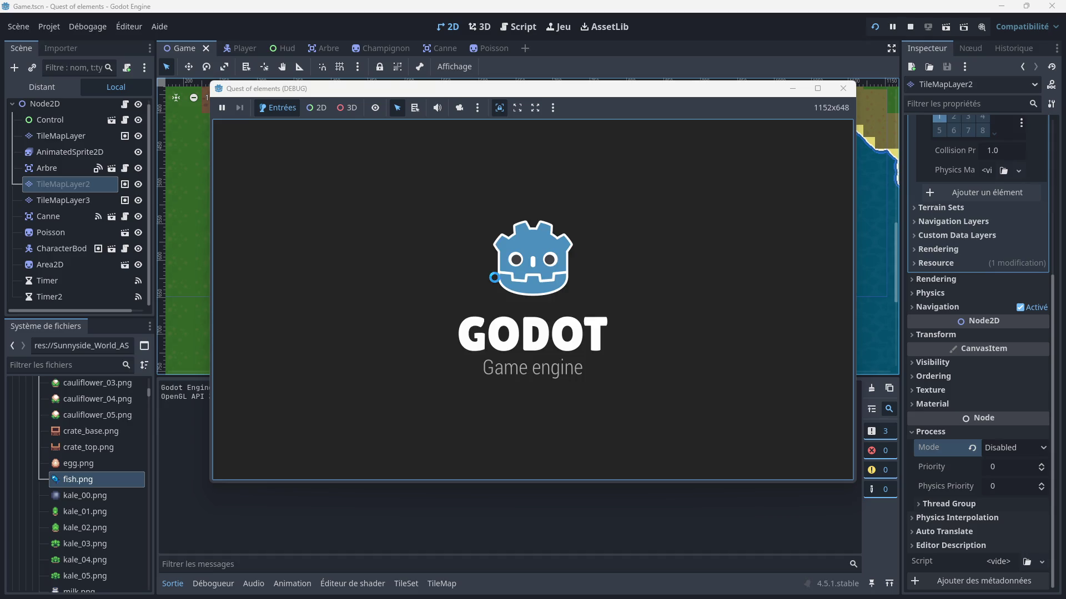
- Walk the character onto the dock, pick up the rod with E, walk back and forth, then stop the game
{"action": "key", "text": "Down"}
{"action": "key", "text": "Right"}
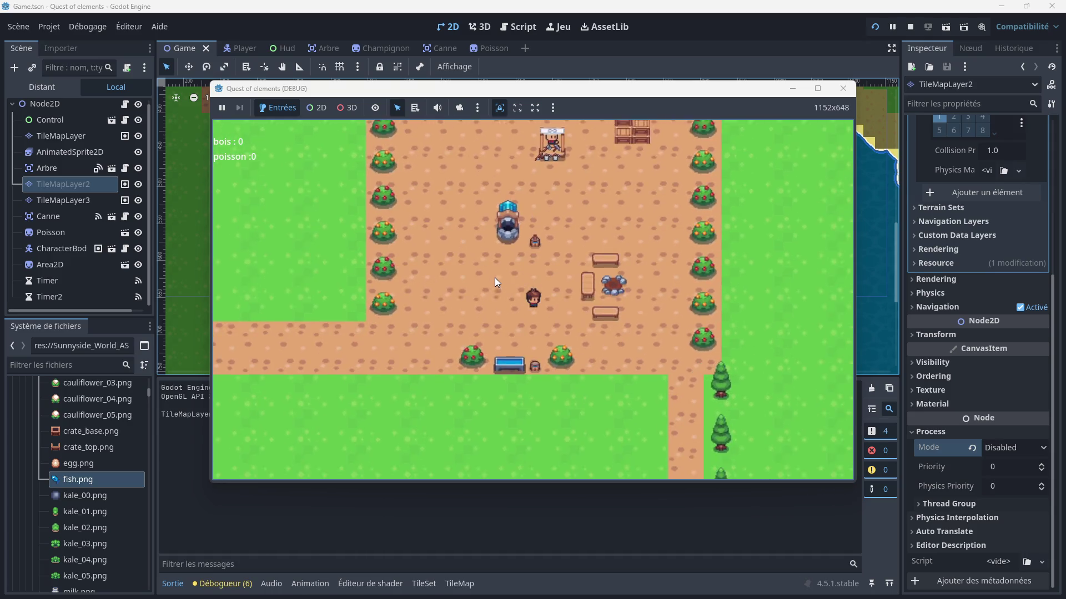
{"action": "key", "text": "Down"}
{"action": "key", "text": "Right"}
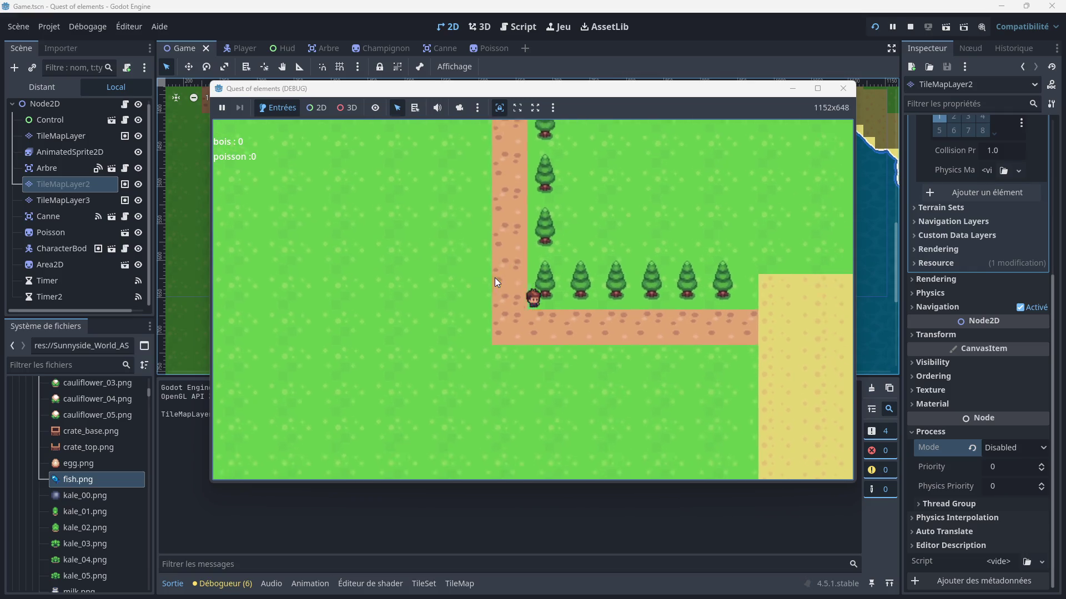
{"action": "key", "text": "Down"}
{"action": "key", "text": "Right"}
{"action": "key", "text": "Left"}
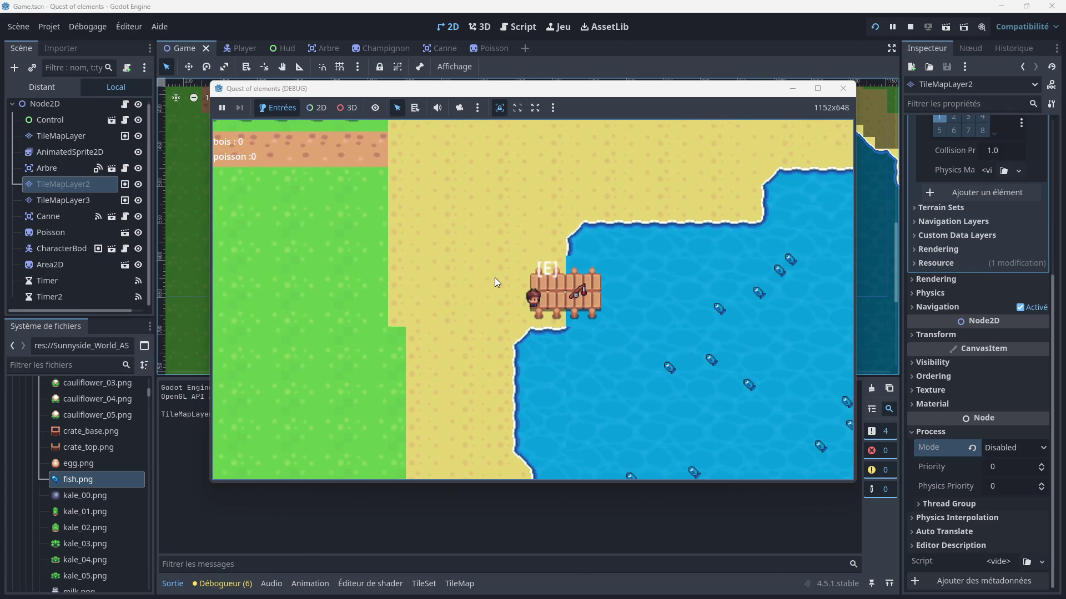
{"action": "key", "text": "Left"}
{"action": "key", "text": "e"}
{"action": "key", "text": "Right"}
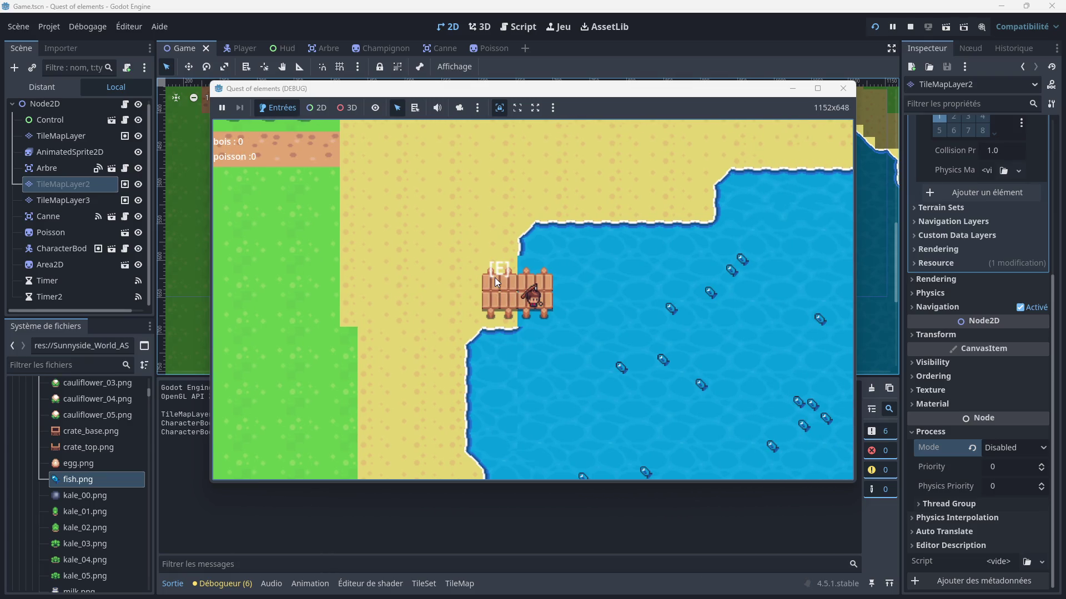
{"action": "key", "text": "Left"}
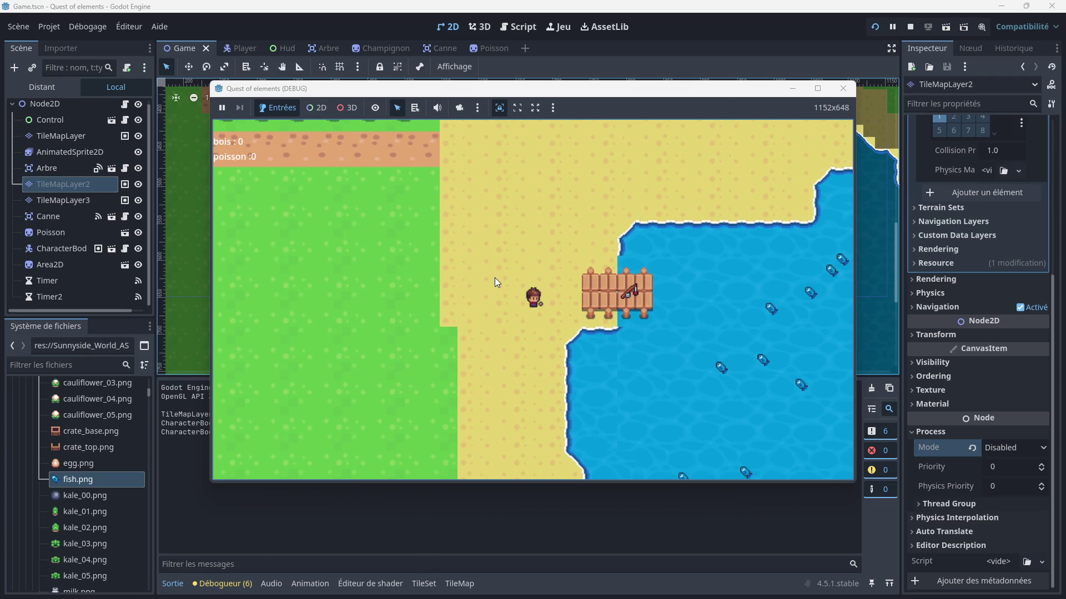
{"action": "key", "text": "Right"}
{"action": "key", "text": "Left"}
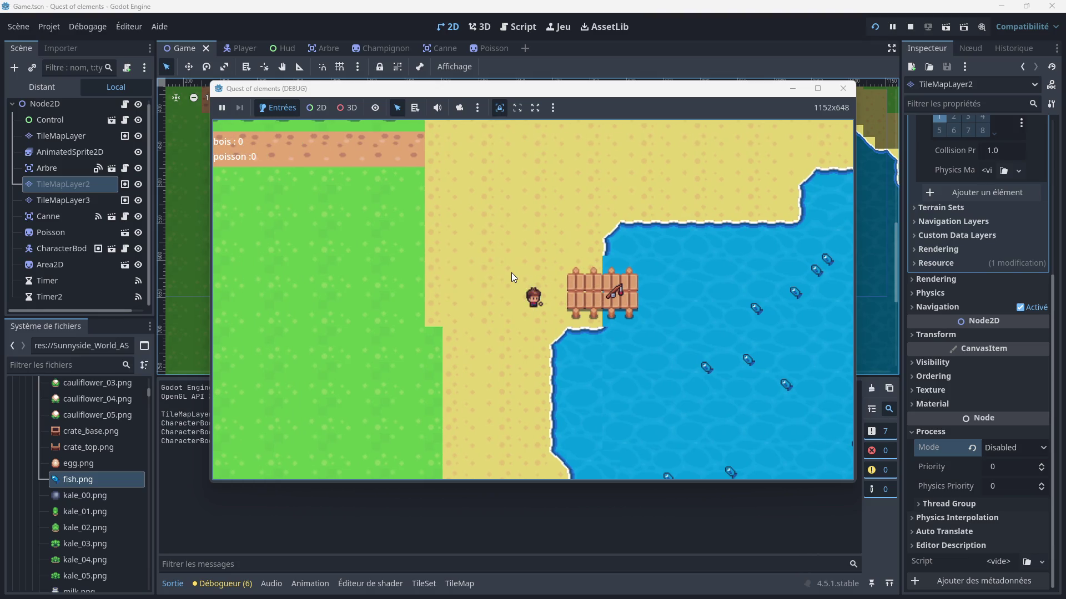
{"action": "left_click", "coordinate": [842, 89]}
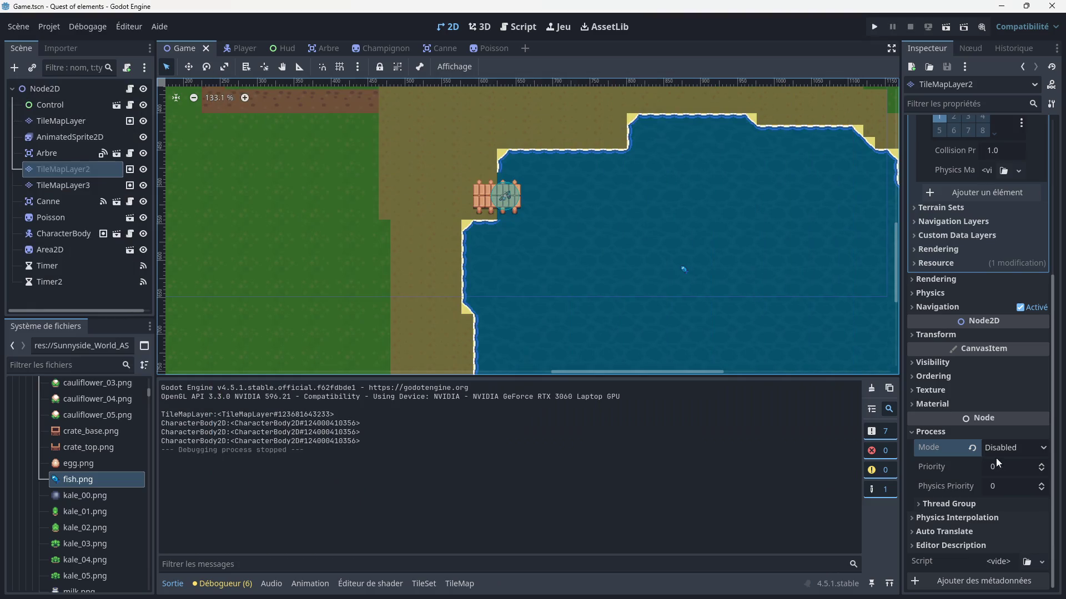
- Set TileMapLayer2's process mode back to Inherit and collapse the Process settings
{"action": "left_click", "coordinate": [1035, 448]}
{"action": "left_click", "coordinate": [1007, 466]}
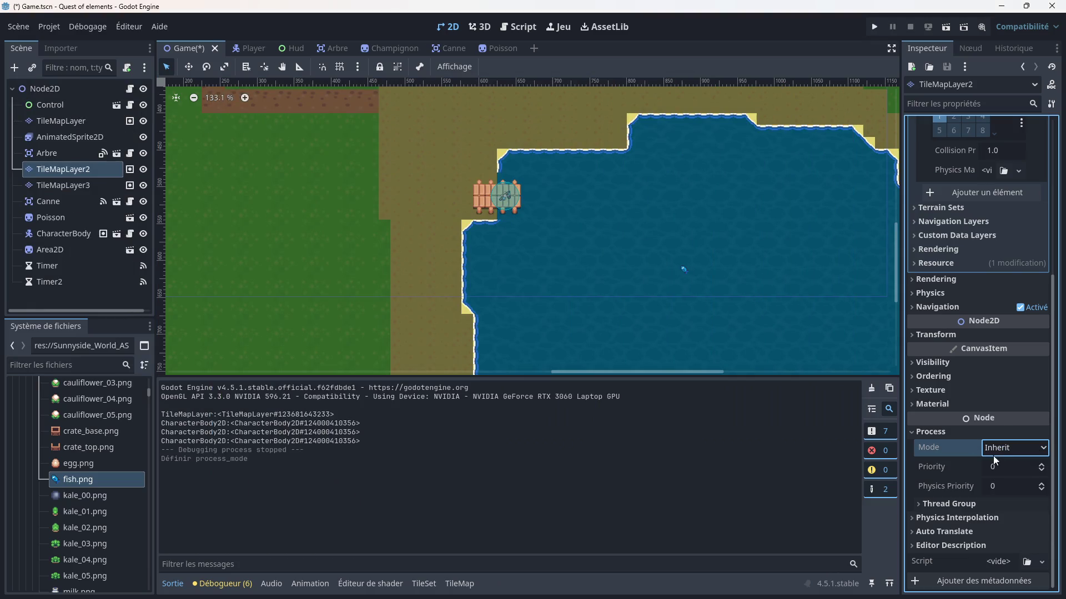
{"action": "left_click", "coordinate": [928, 433]}
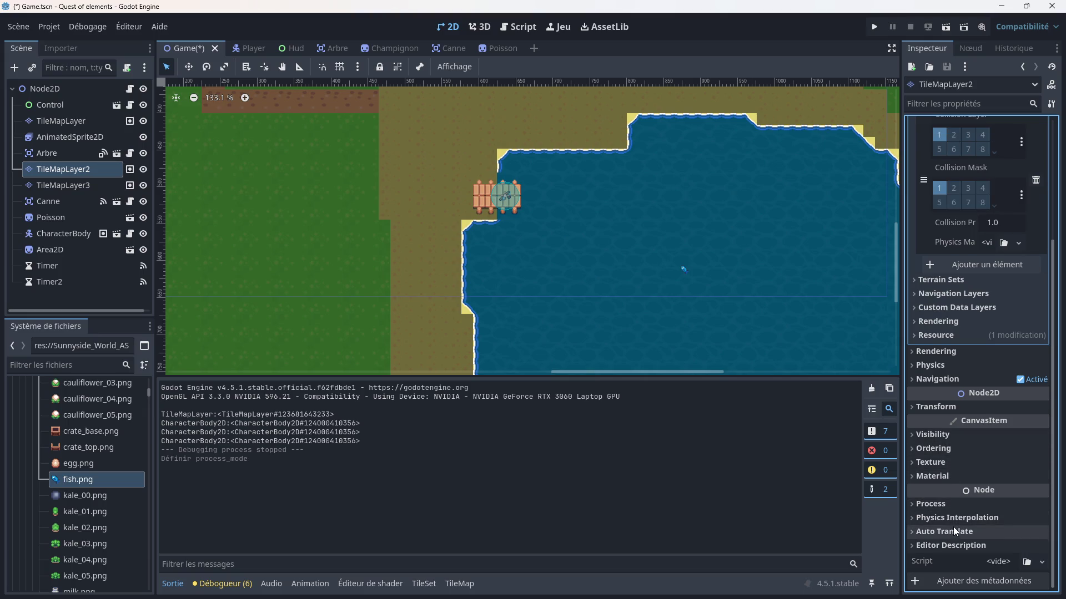
{"action": "scroll", "coordinate": [444, 200], "scroll_direction": "up", "scroll_amount": 2}
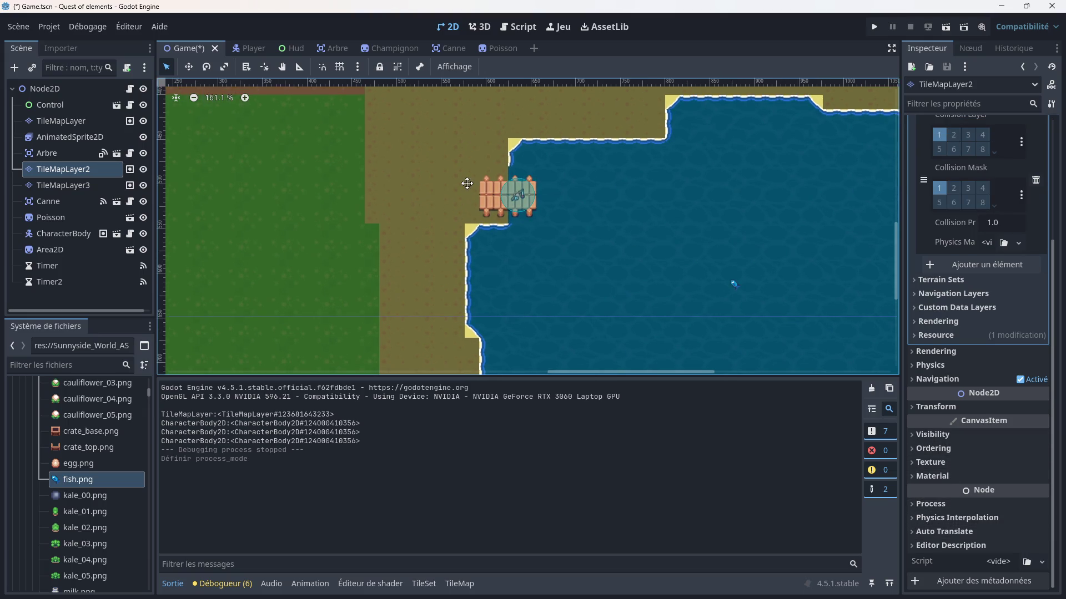
{"action": "scroll", "coordinate": [486, 257], "scroll_direction": "up", "scroll_amount": 1}
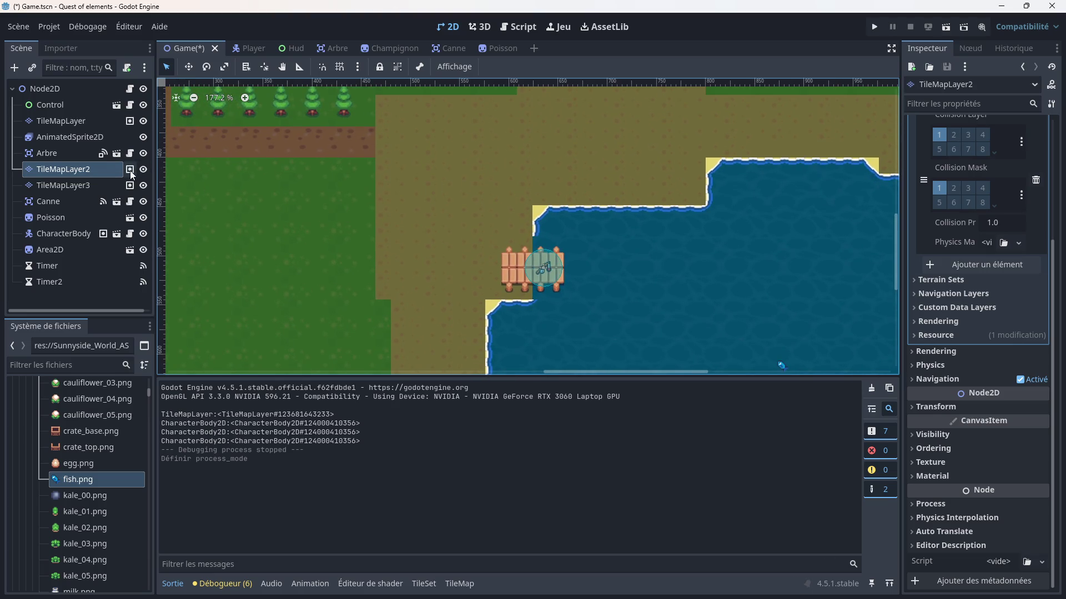
{"action": "scroll", "coordinate": [986, 294], "scroll_direction": "up", "scroll_amount": 1}
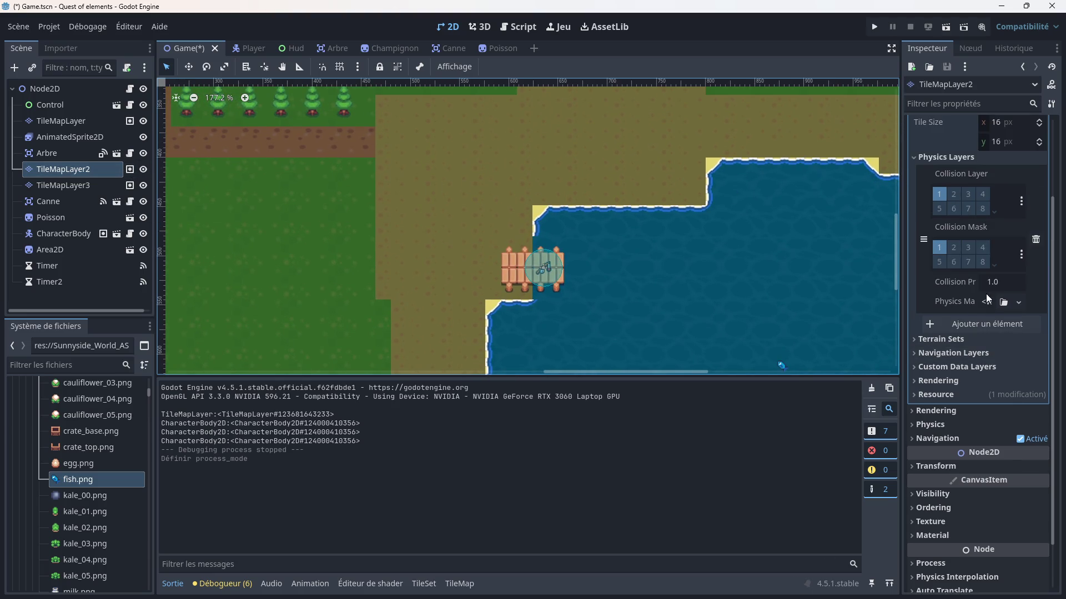
- Add a custom data layer and a navigation layer to the tile set, then delete both
{"action": "left_click", "coordinate": [941, 365]}
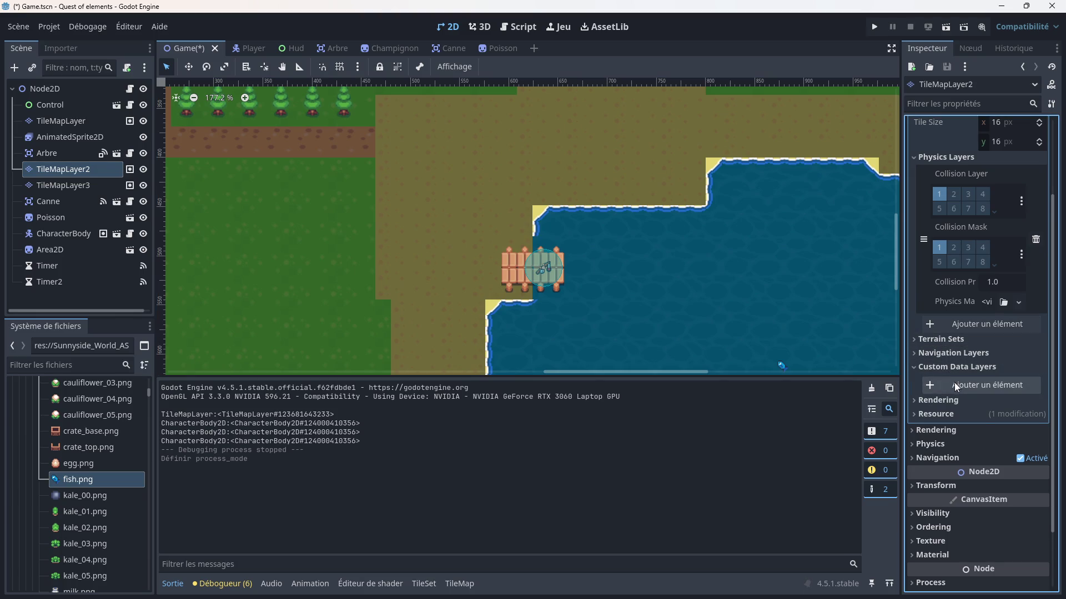
{"action": "left_click", "coordinate": [954, 382]}
{"action": "left_click", "coordinate": [1015, 406]}
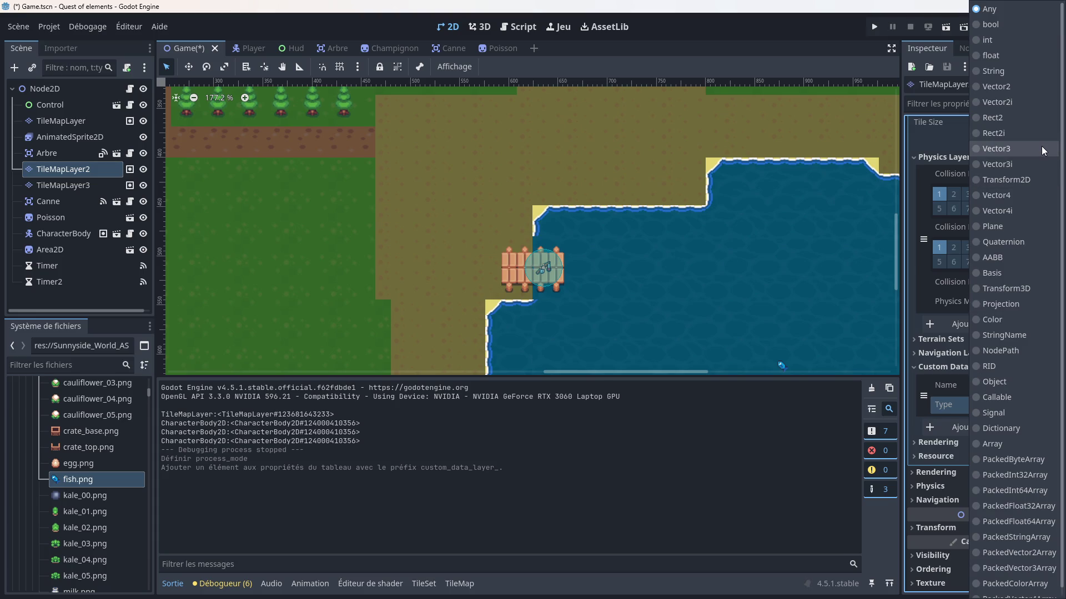
{"action": "left_click", "coordinate": [921, 418]}
{"action": "left_click", "coordinate": [1036, 396]}
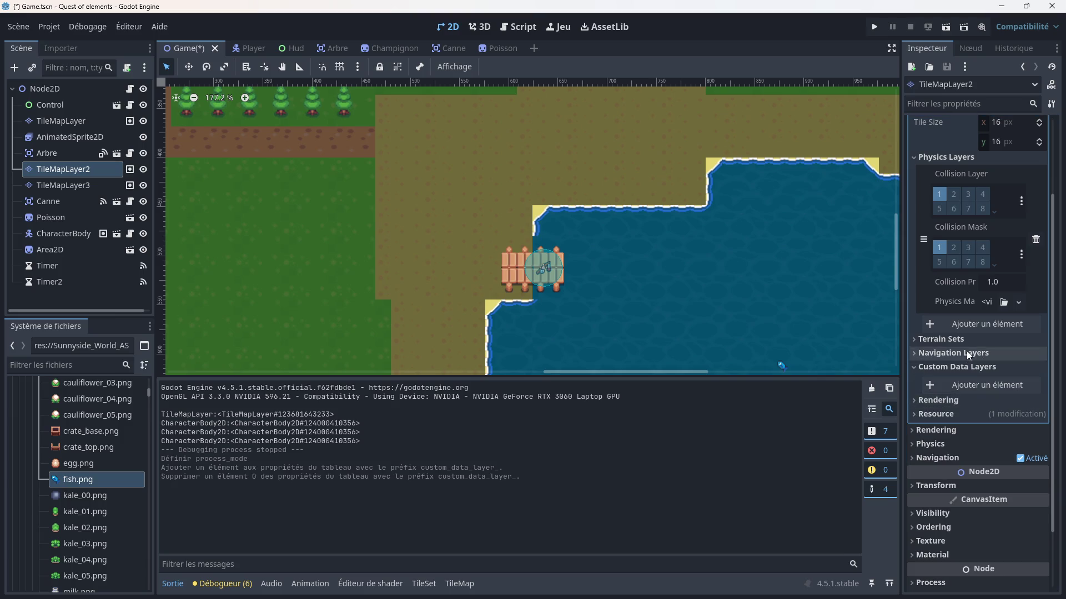
{"action": "left_click", "coordinate": [941, 351]}
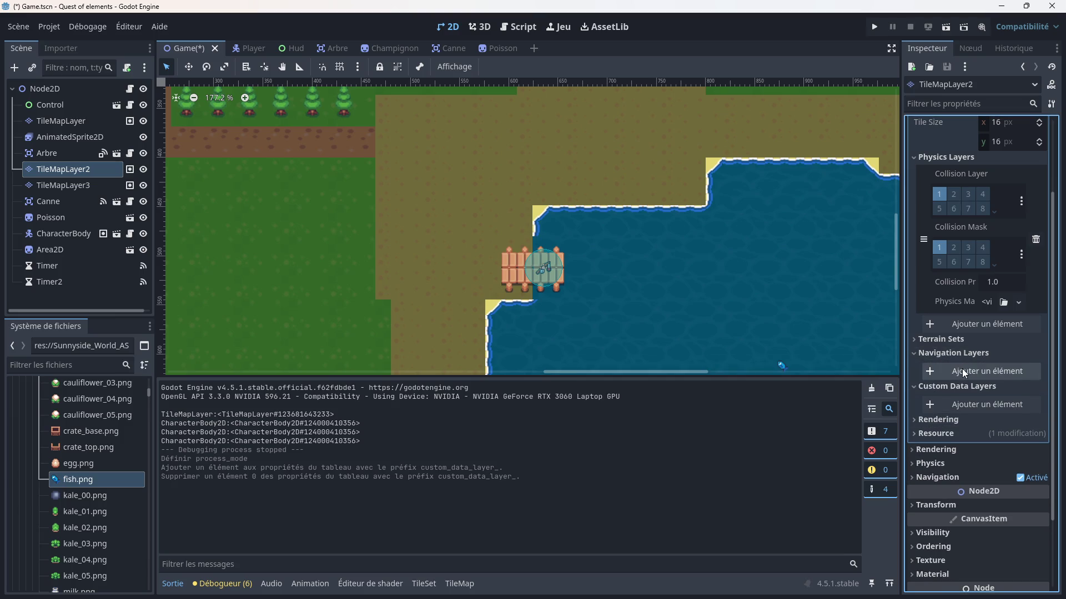
{"action": "left_click", "coordinate": [962, 369]}
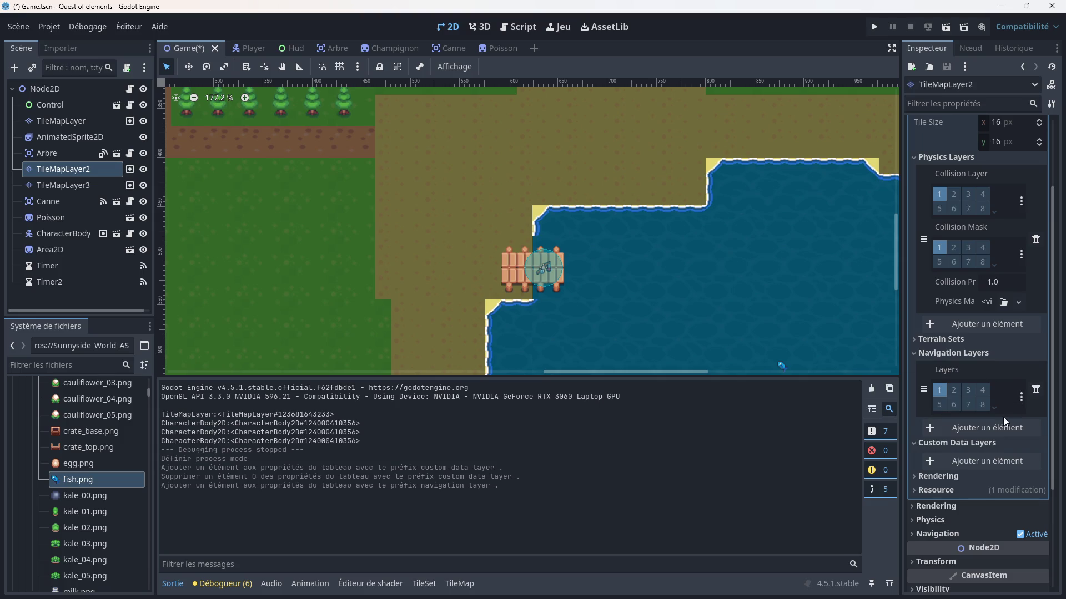
{"action": "left_click", "coordinate": [1036, 393]}
- Add and remove a terrain set, then bring up TileMapLayer2's TileSet editor
{"action": "left_click", "coordinate": [938, 339]}
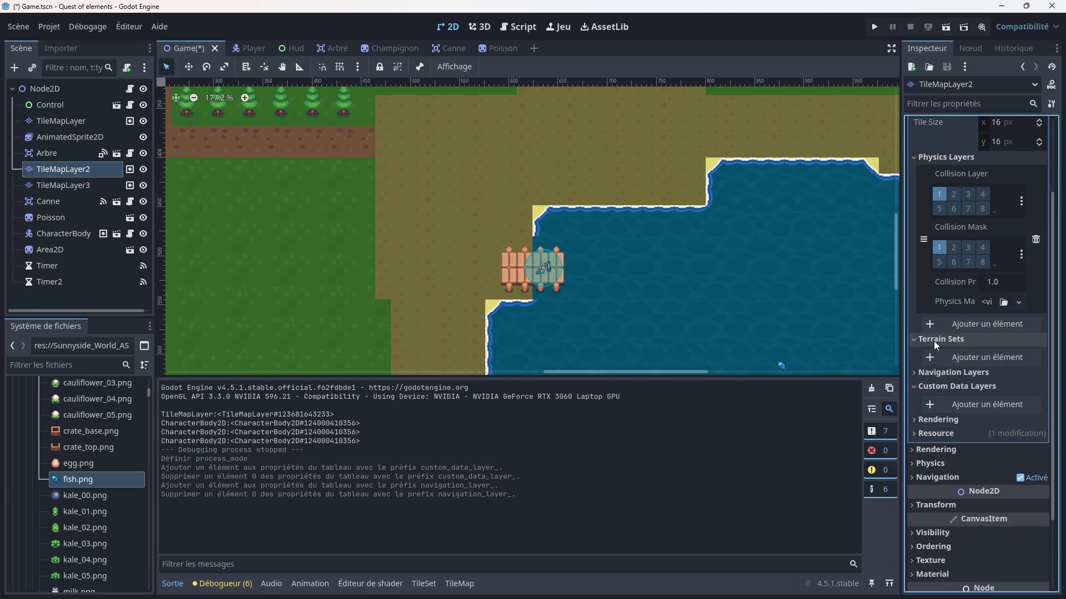
{"action": "left_click", "coordinate": [977, 357]}
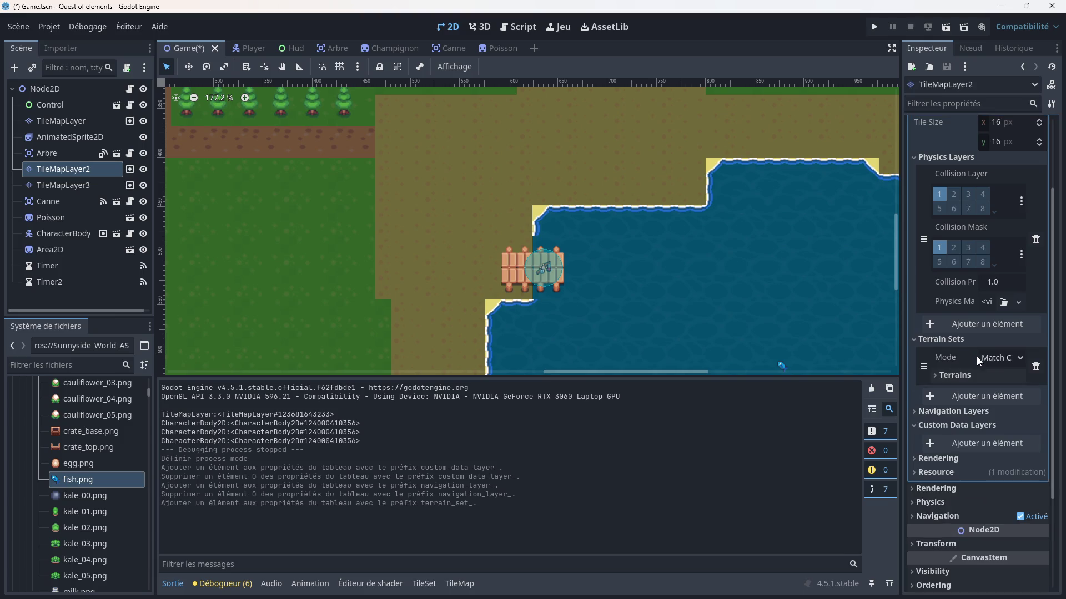
{"action": "left_click", "coordinate": [1021, 362]}
{"action": "left_click", "coordinate": [999, 374]}
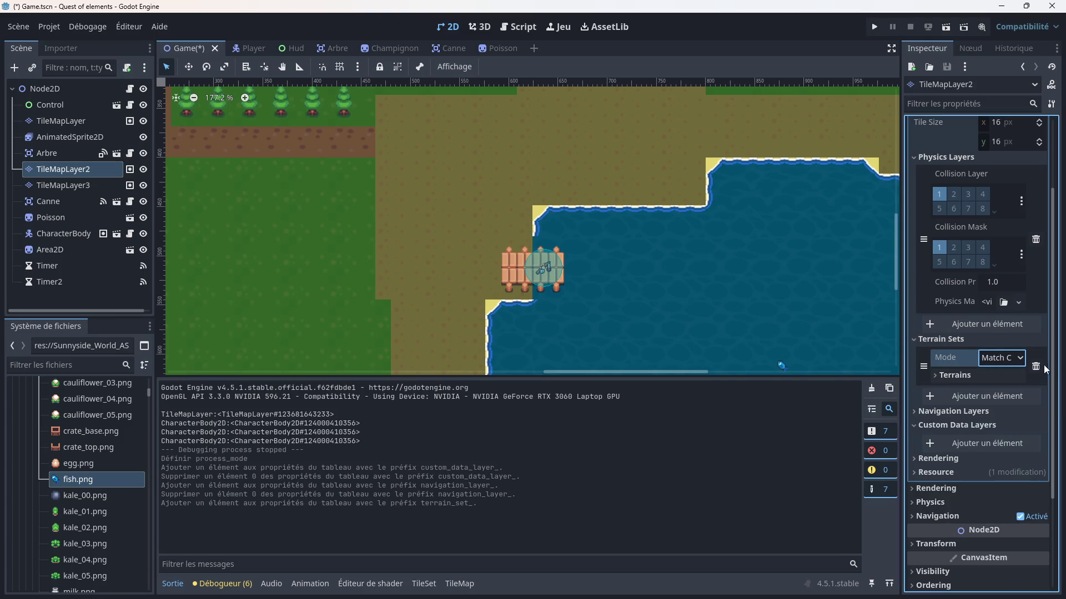
{"action": "left_click", "coordinate": [1036, 366]}
{"action": "left_click", "coordinate": [924, 340]}
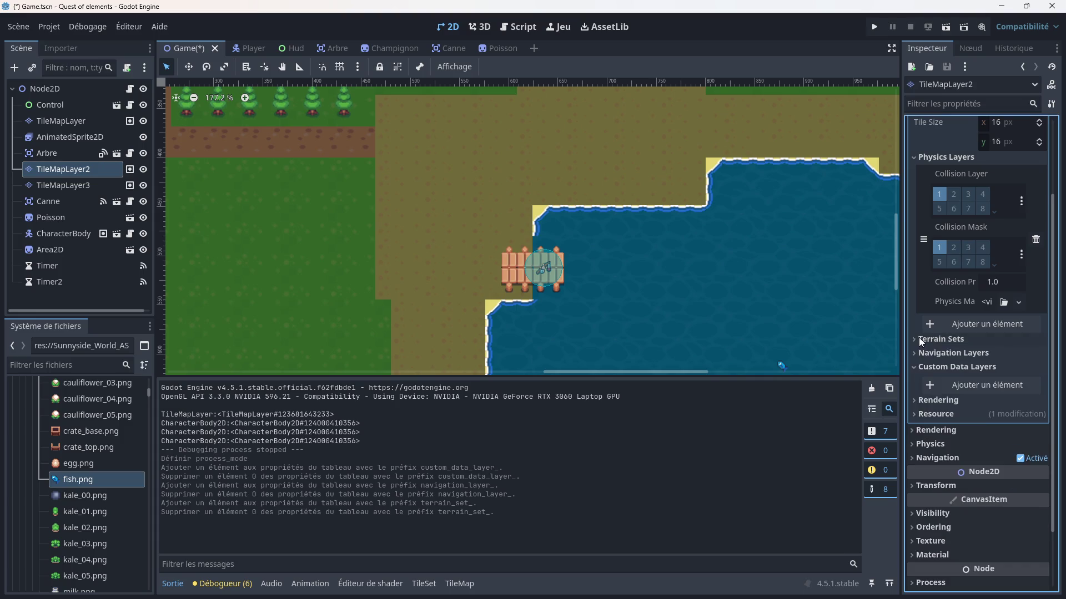
{"action": "scroll", "coordinate": [951, 335], "scroll_direction": "up", "scroll_amount": 3}
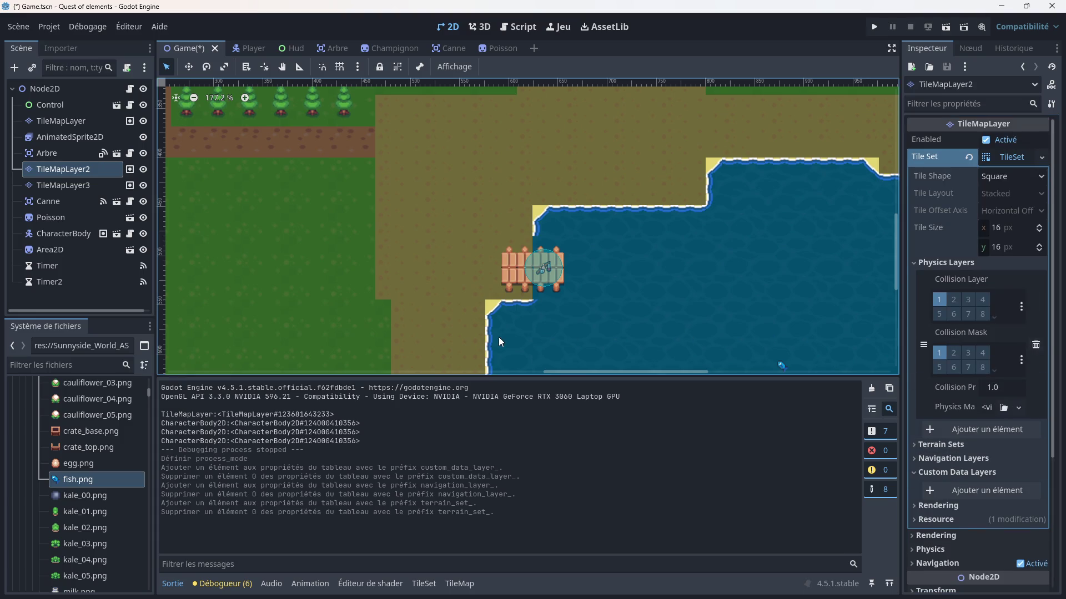
{"action": "left_click", "coordinate": [424, 584]}
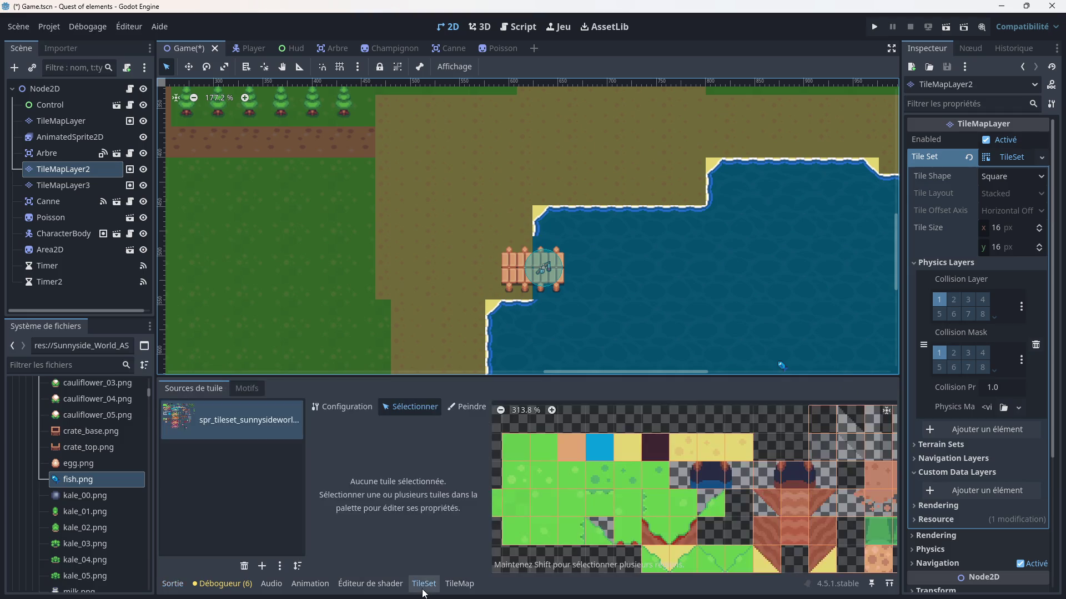
- Scroll the atlas to the fence and bridge tiles and select the wooden dock tile
{"action": "scroll", "coordinate": [577, 518], "scroll_direction": "down", "scroll_amount": 3}
{"action": "scroll", "coordinate": [578, 519], "scroll_direction": "down", "scroll_amount": 6}
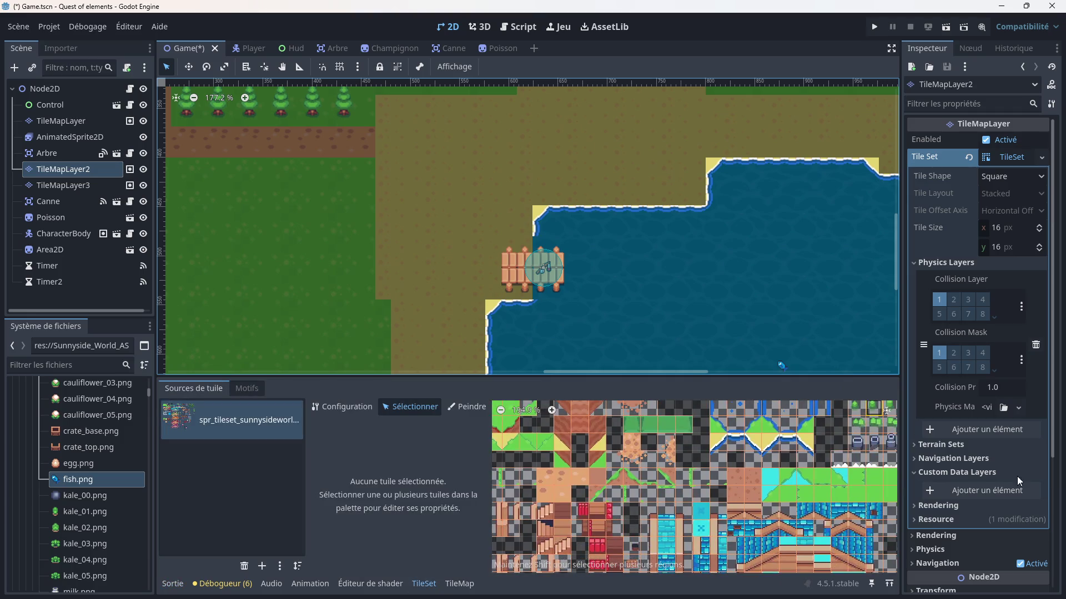
{"action": "scroll", "coordinate": [736, 489], "scroll_direction": "right", "scroll_amount": 5}
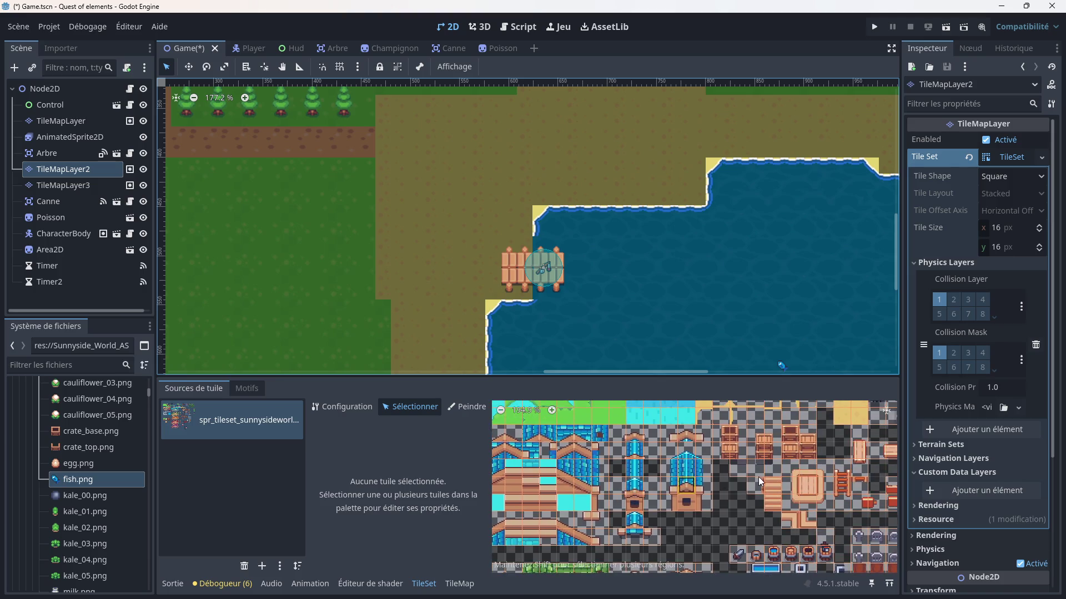
{"action": "scroll", "coordinate": [718, 476], "scroll_direction": "down", "scroll_amount": 5}
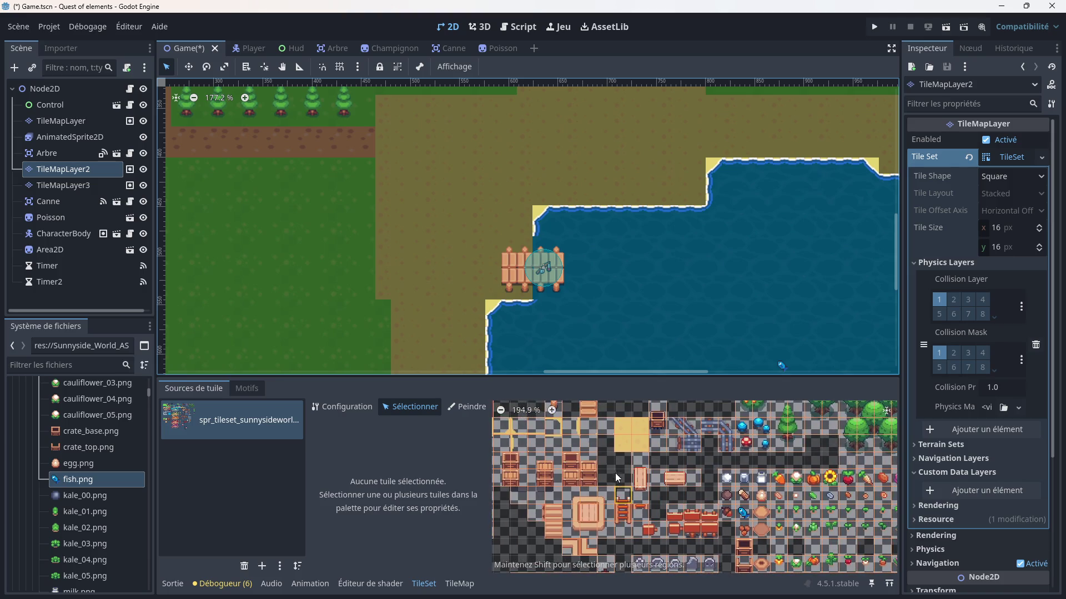
{"action": "scroll", "coordinate": [738, 462], "scroll_direction": "down", "scroll_amount": 3}
{"action": "scroll", "coordinate": [721, 453], "scroll_direction": "right", "scroll_amount": 5}
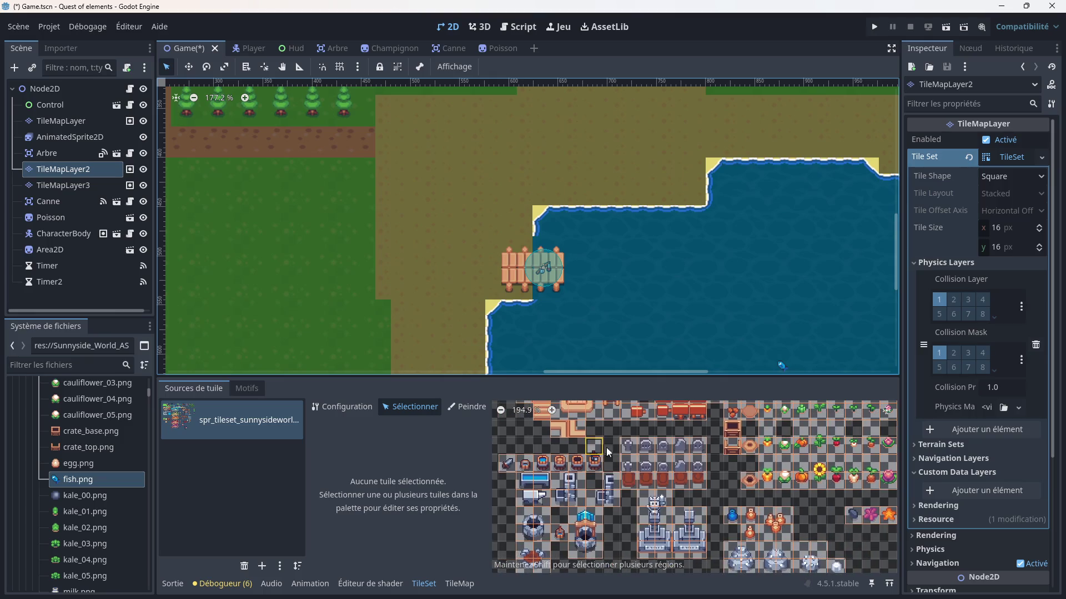
{"action": "scroll", "coordinate": [705, 439], "scroll_direction": "down", "scroll_amount": 4}
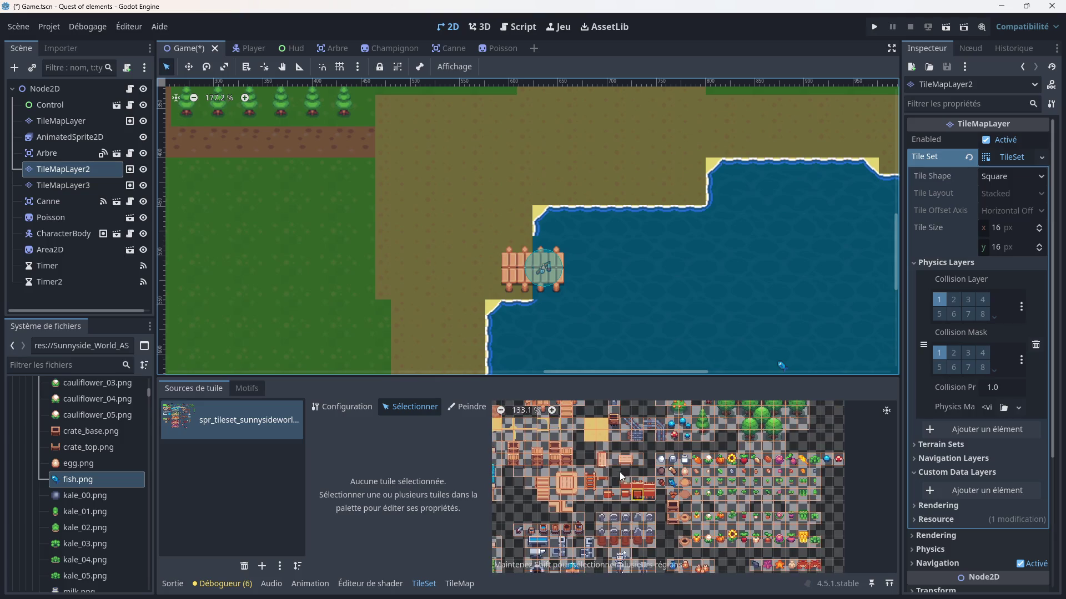
{"action": "scroll", "coordinate": [614, 455], "scroll_direction": "up", "scroll_amount": 4}
{"action": "scroll", "coordinate": [616, 451], "scroll_direction": "up", "scroll_amount": 7}
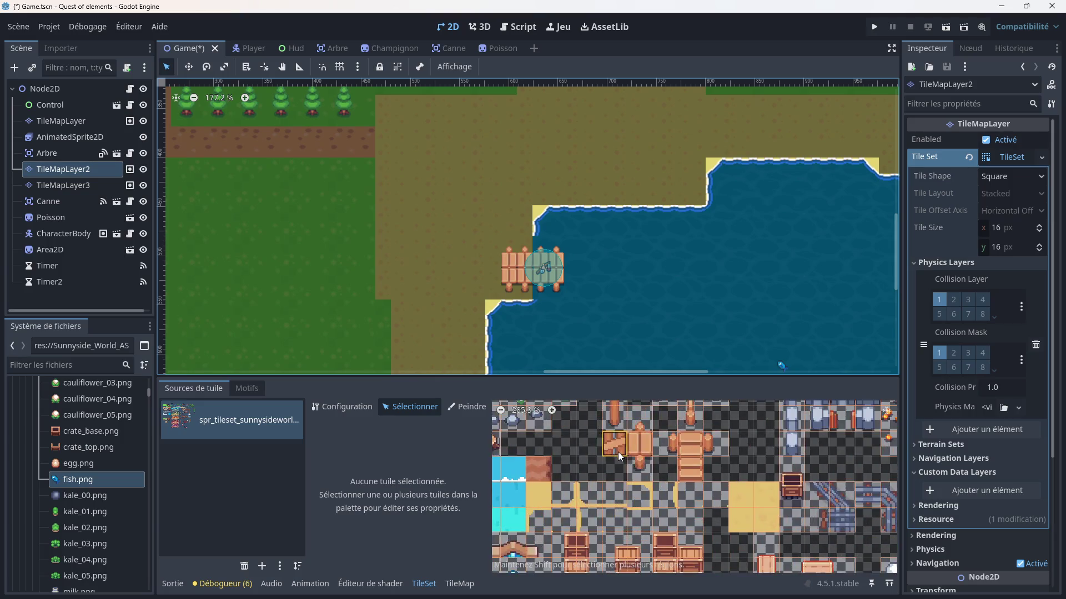
{"action": "left_click", "coordinate": [649, 463]}
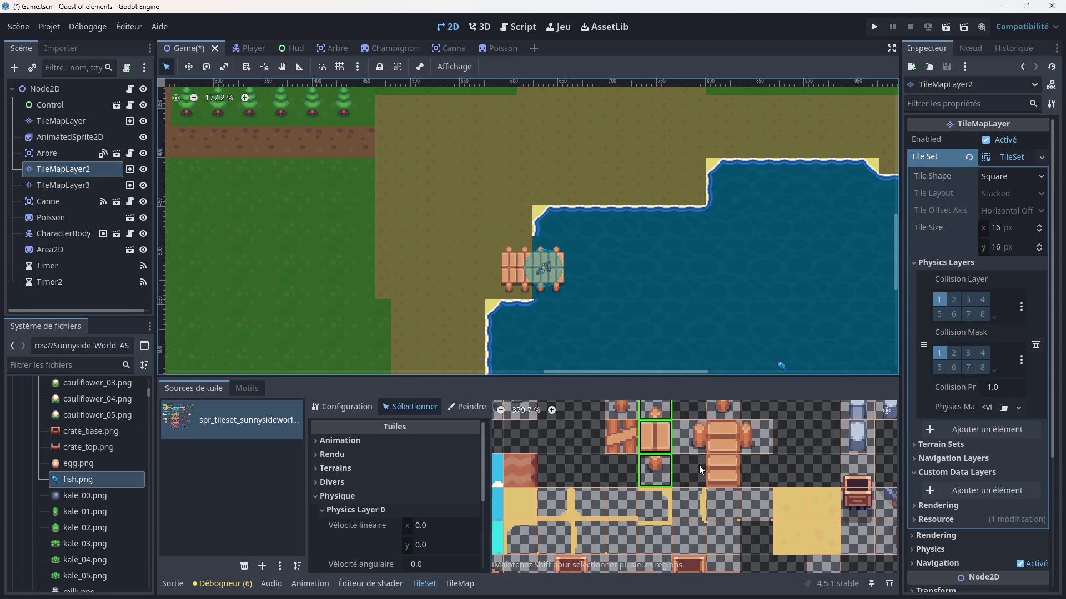
{"action": "left_click", "coordinate": [361, 483]}
{"action": "left_click", "coordinate": [360, 483]}
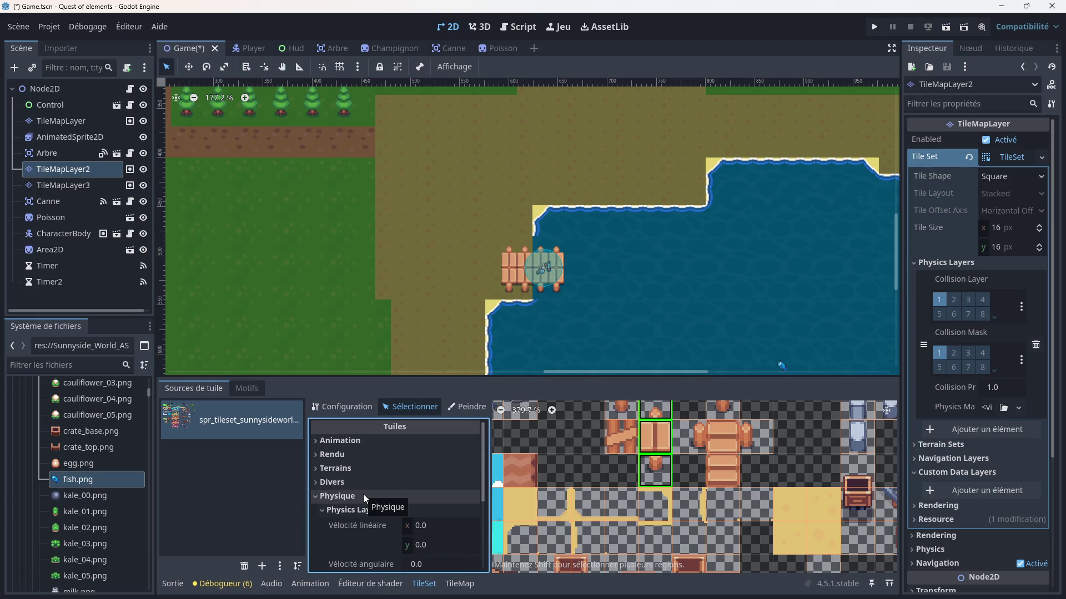
{"action": "scroll", "coordinate": [380, 501], "scroll_direction": "down", "scroll_amount": 2}
{"action": "scroll", "coordinate": [381, 468], "scroll_direction": "down", "scroll_amount": 3}
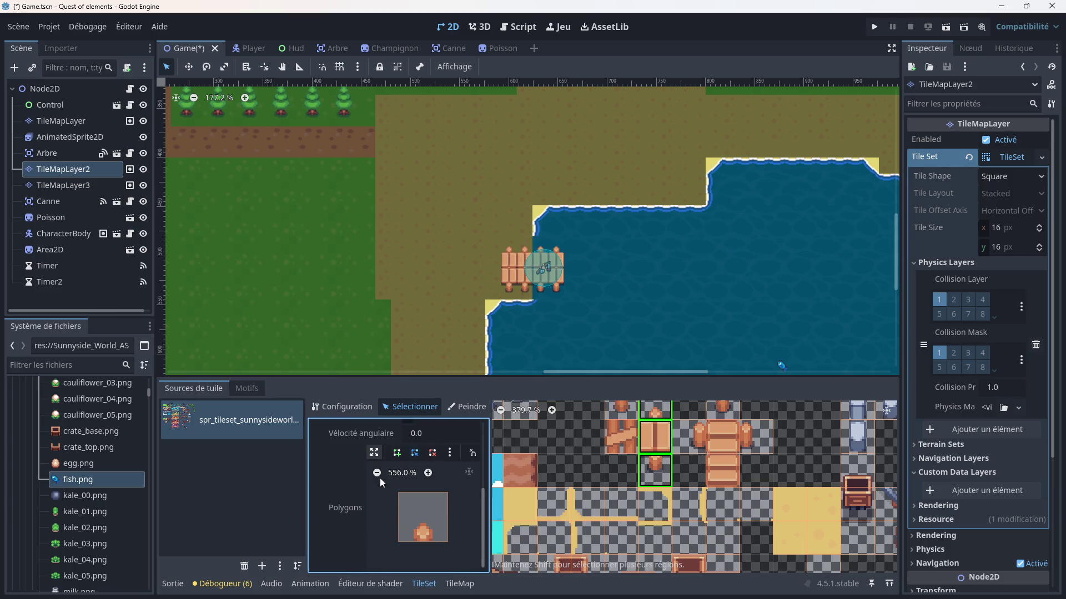
{"action": "scroll", "coordinate": [335, 479], "scroll_direction": "up", "scroll_amount": 5}
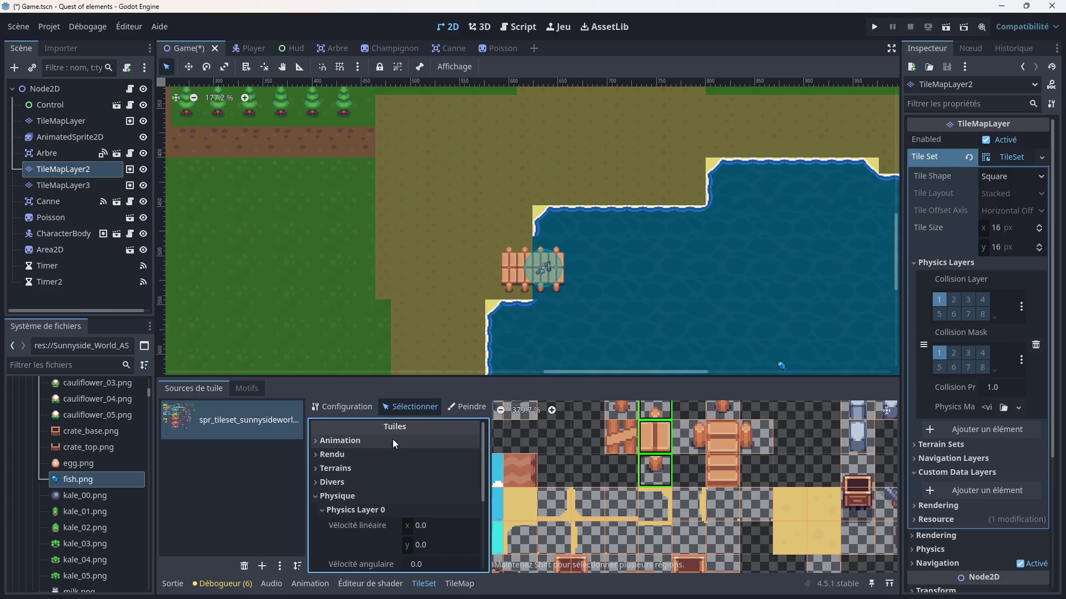
{"action": "left_click", "coordinate": [340, 407]}
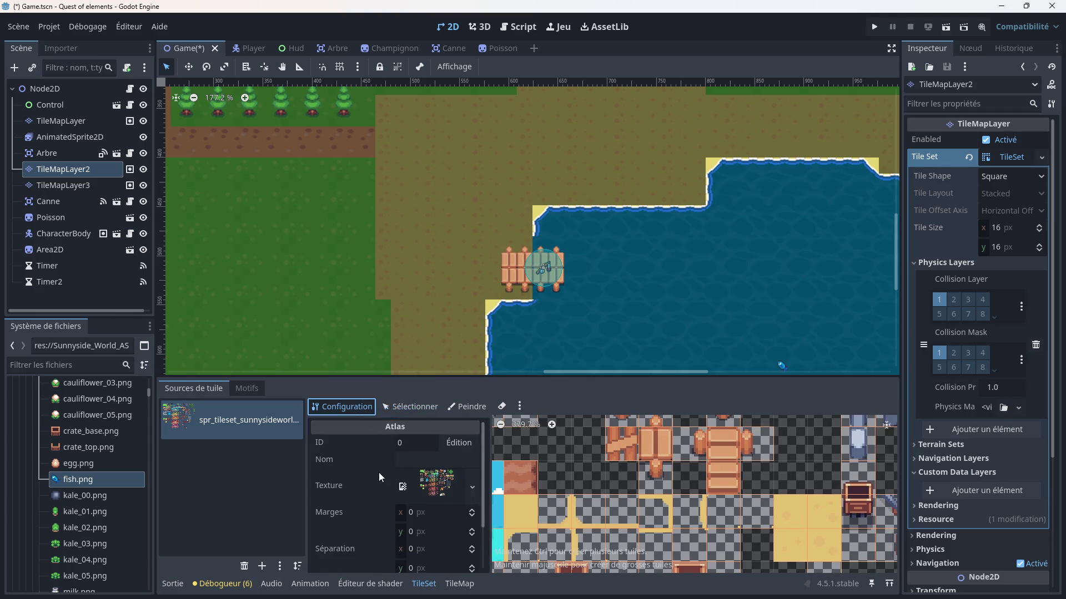
{"action": "scroll", "coordinate": [380, 477], "scroll_direction": "down", "scroll_amount": 3}
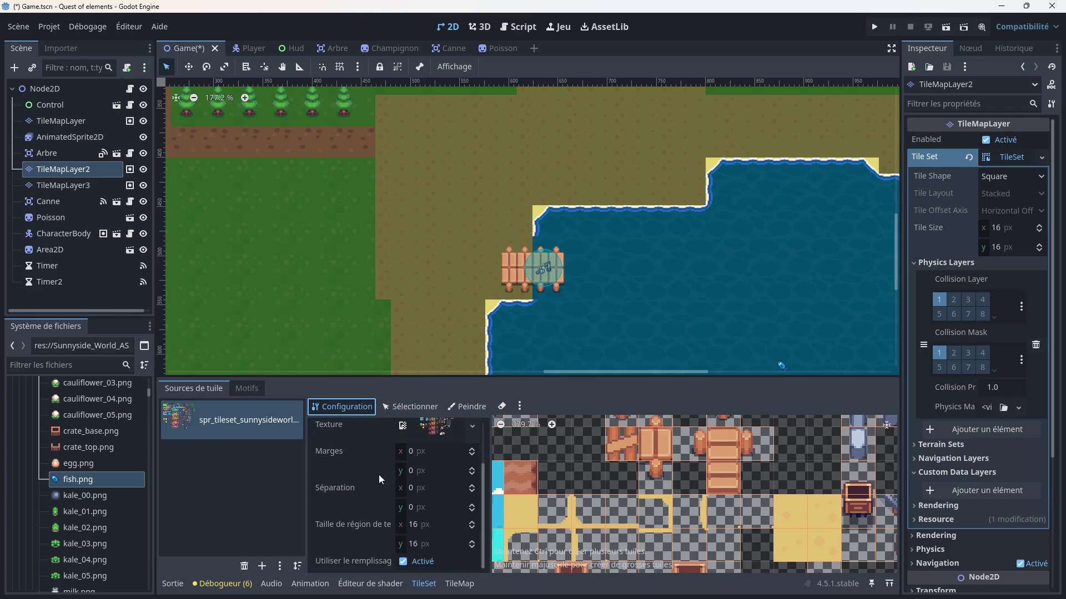
{"action": "scroll", "coordinate": [378, 475], "scroll_direction": "up", "scroll_amount": 3}
{"action": "left_click", "coordinate": [419, 407]}
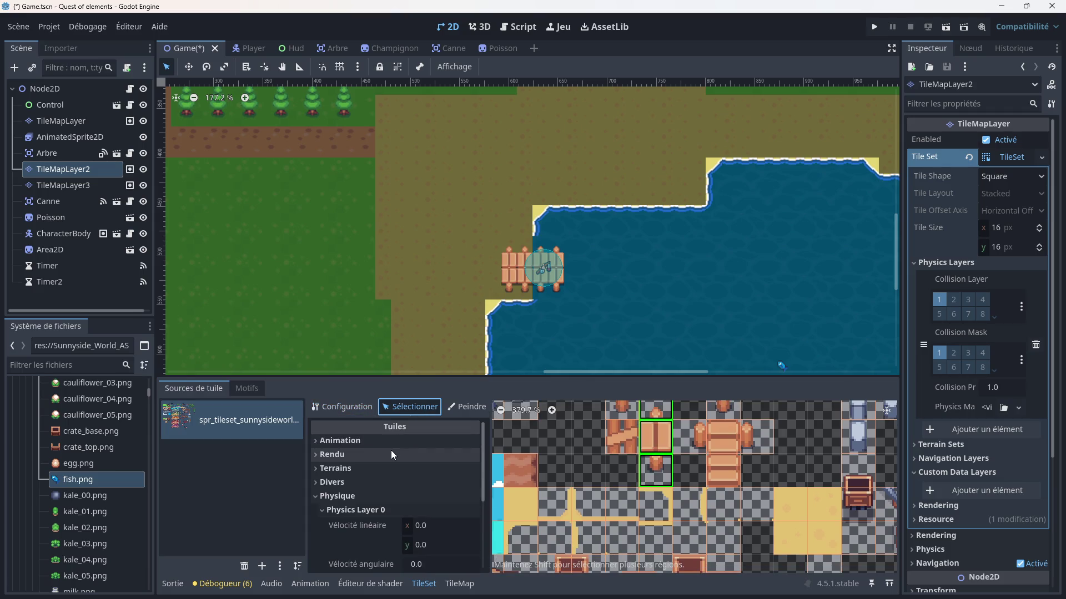
{"action": "scroll", "coordinate": [364, 492], "scroll_direction": "down", "scroll_amount": 3}
{"action": "scroll", "coordinate": [365, 477], "scroll_direction": "up", "scroll_amount": 2}
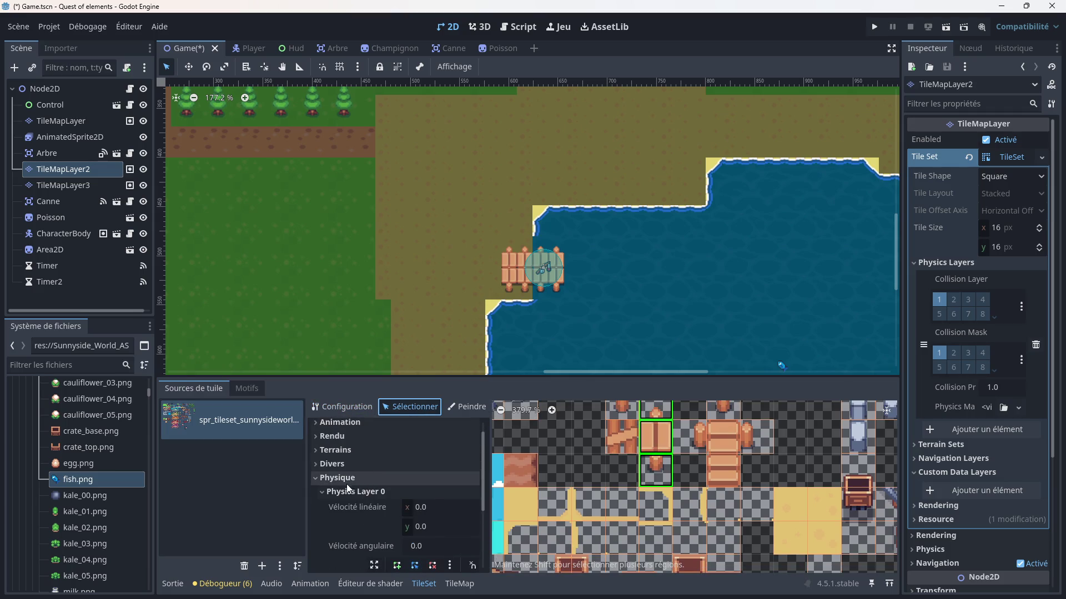
{"action": "left_click", "coordinate": [346, 479]}
{"action": "left_click", "coordinate": [339, 441]}
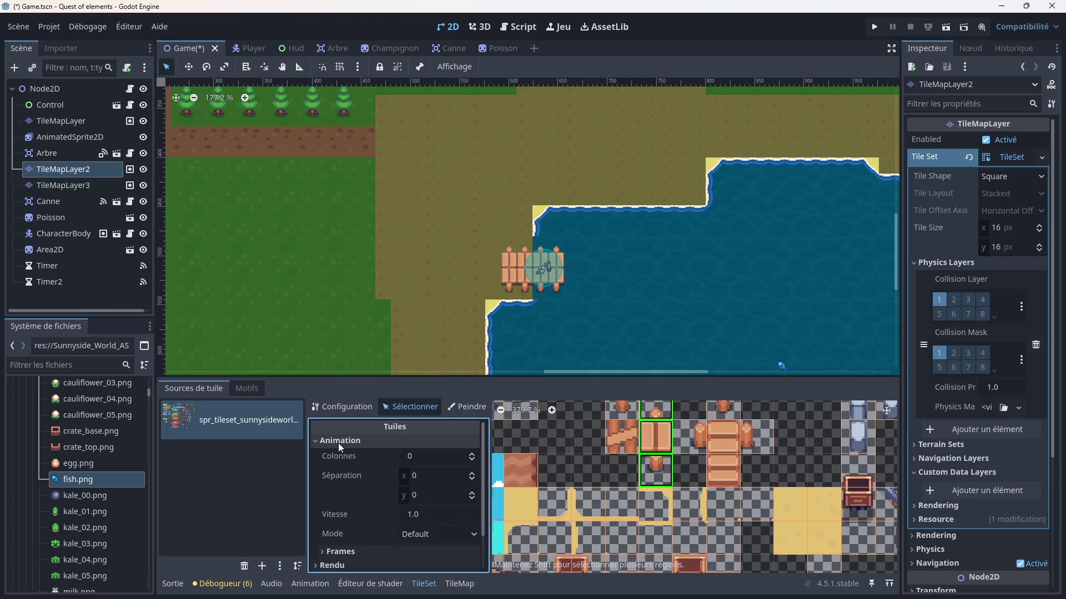
{"action": "left_click", "coordinate": [345, 438]}
{"action": "left_click", "coordinate": [341, 454]}
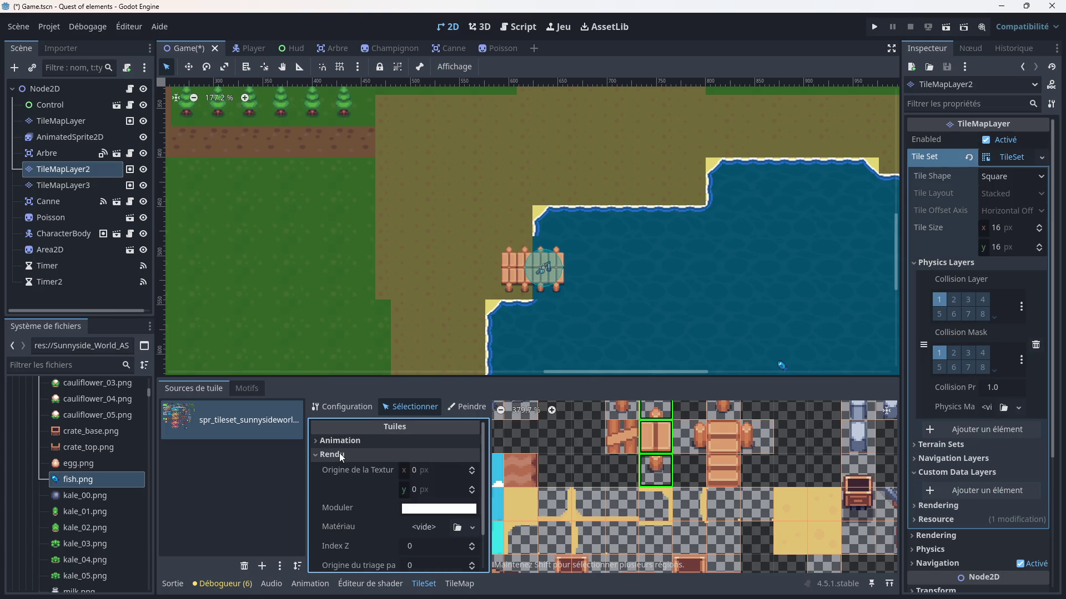
{"action": "scroll", "coordinate": [360, 480], "scroll_direction": "down", "scroll_amount": 2}
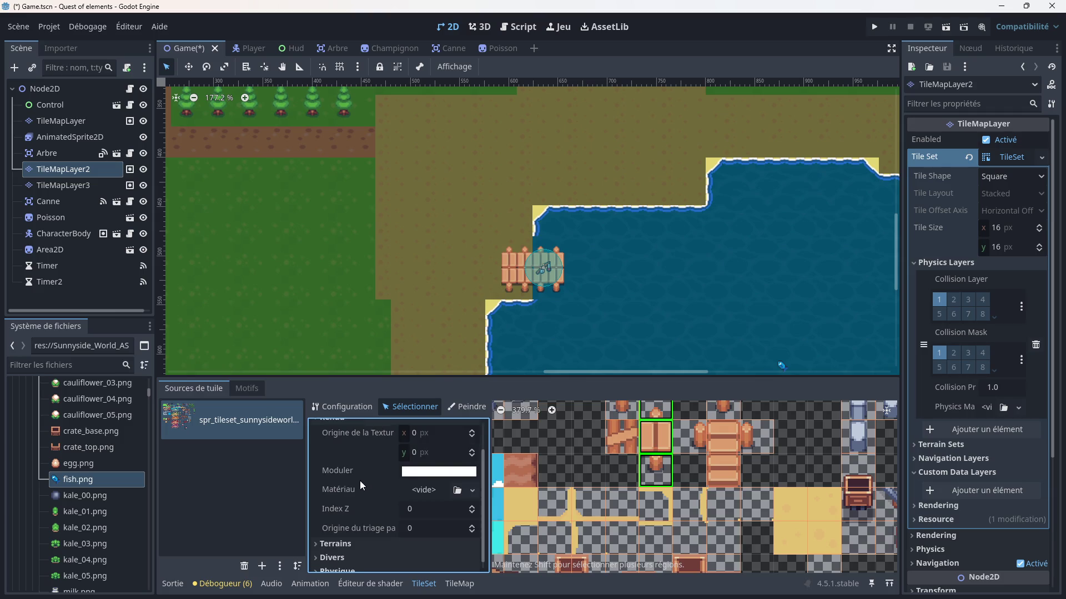
{"action": "scroll", "coordinate": [355, 483], "scroll_direction": "up", "scroll_amount": 2}
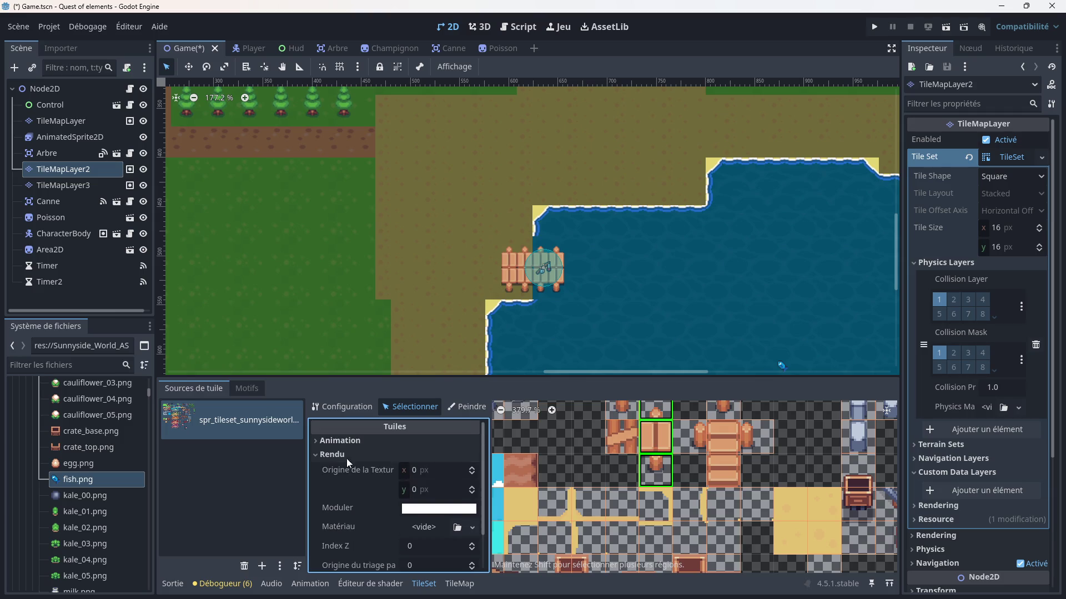
{"action": "left_click", "coordinate": [334, 455]}
{"action": "left_click", "coordinate": [341, 468]}
{"action": "left_click", "coordinate": [341, 468]}
{"action": "left_click", "coordinate": [335, 482]}
{"action": "left_click", "coordinate": [335, 482]}
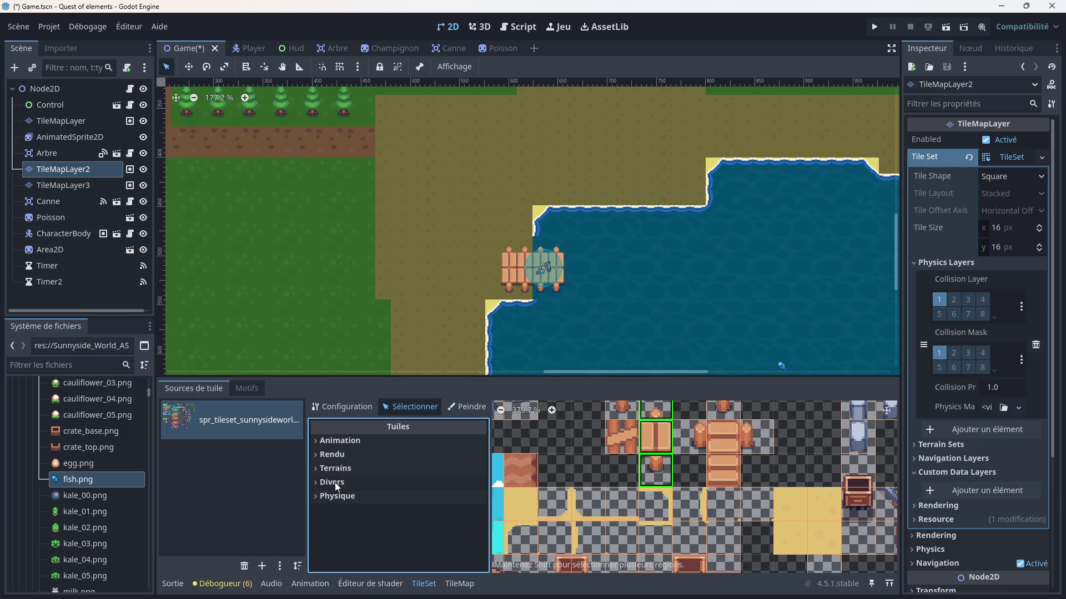
{"action": "scroll", "coordinate": [650, 464], "scroll_direction": "up", "scroll_amount": 2}
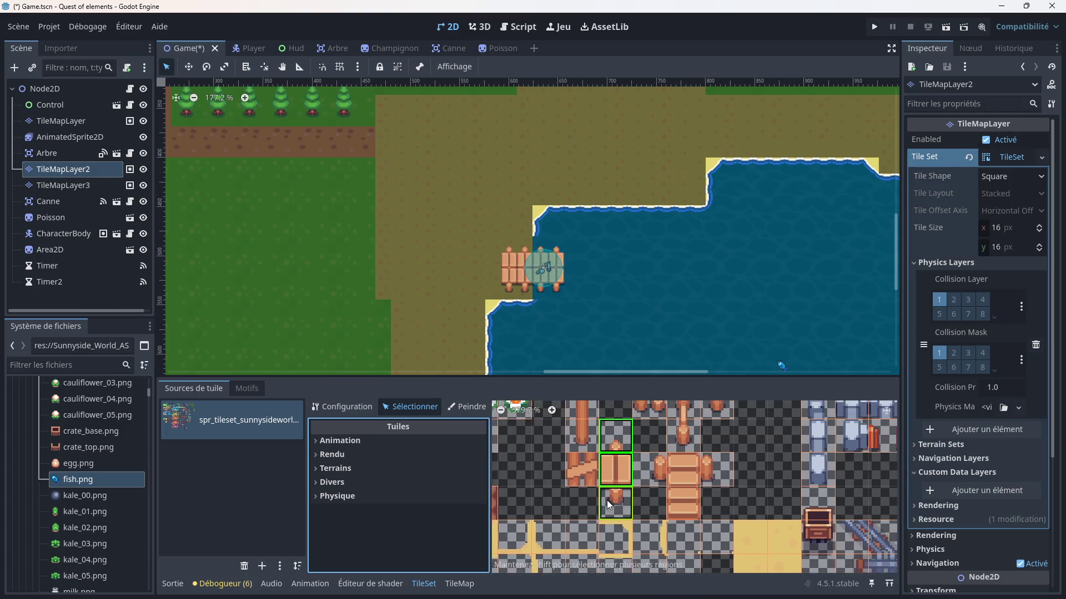
{"action": "scroll", "coordinate": [594, 478], "scroll_direction": "up", "scroll_amount": 1}
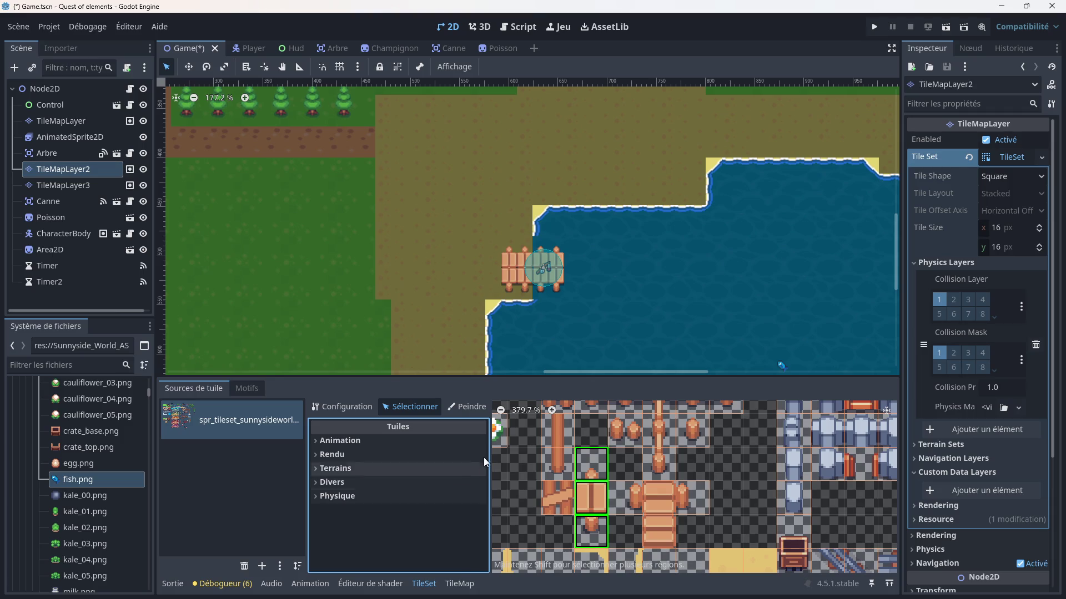
{"action": "left_click", "coordinate": [459, 584]}
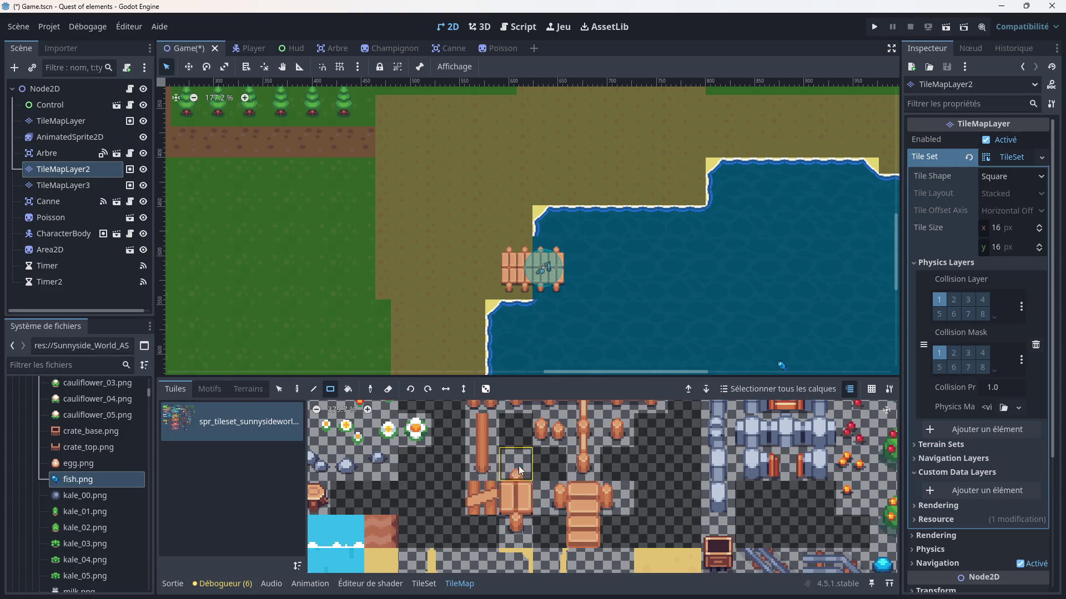
- Zoom and pan the palette across the sunnyside tileset, then return to the TileSet editor
{"action": "scroll", "coordinate": [518, 465], "scroll_direction": "down", "scroll_amount": 5}
{"action": "mouse_move", "coordinate": [500, 493]}
{"action": "left_mouse_down"}
{"action": "mouse_move", "coordinate": [536, 449]}
{"action": "mouse_move", "coordinate": [545, 459]}
{"action": "left_mouse_up"}
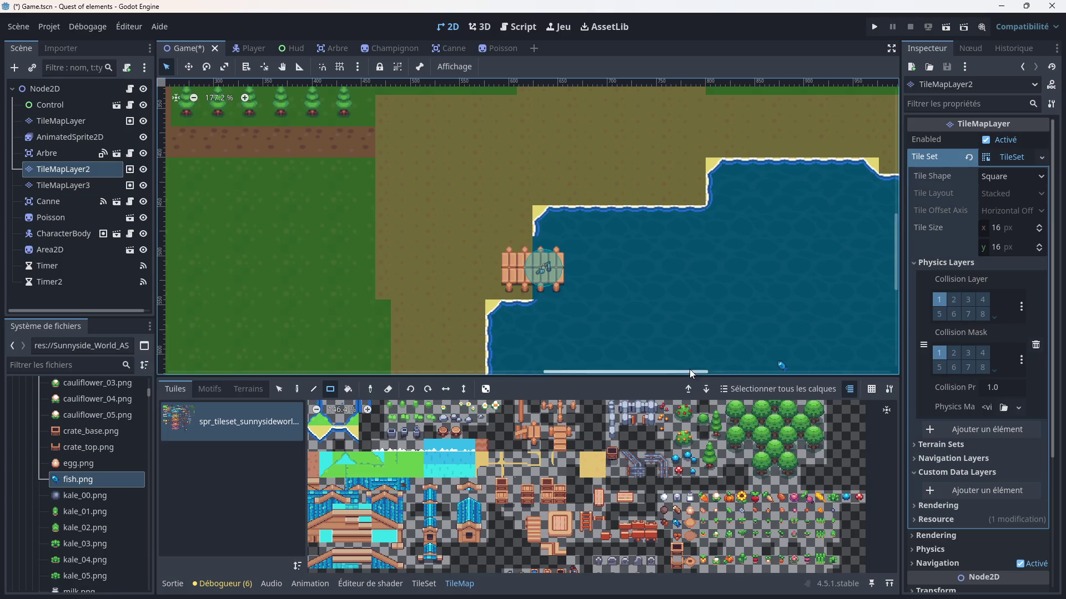
{"action": "left_click", "coordinate": [1021, 306]}
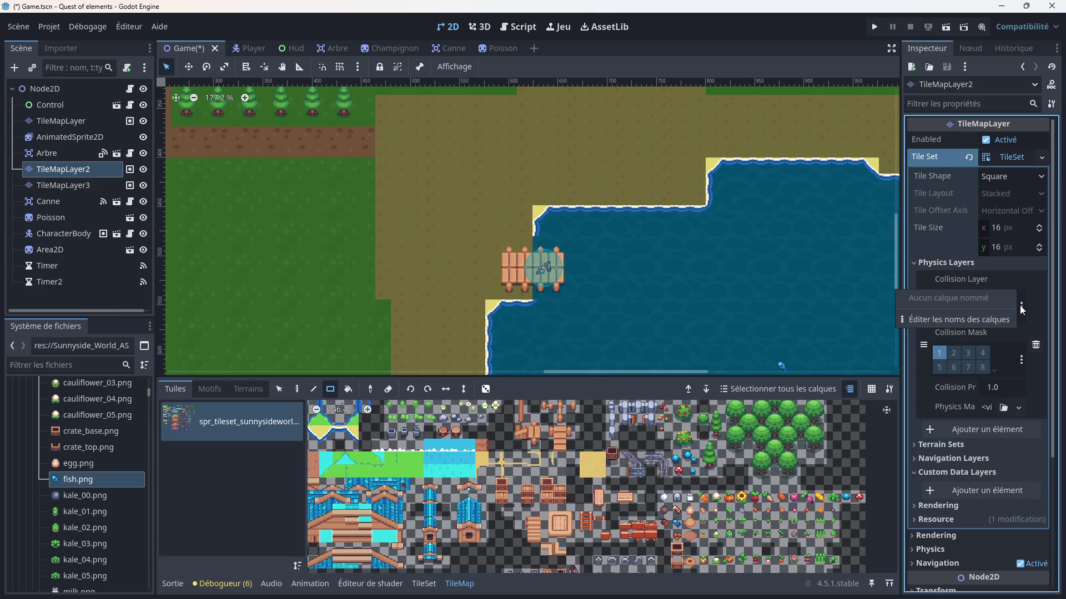
{"action": "left_click", "coordinate": [1034, 295]}
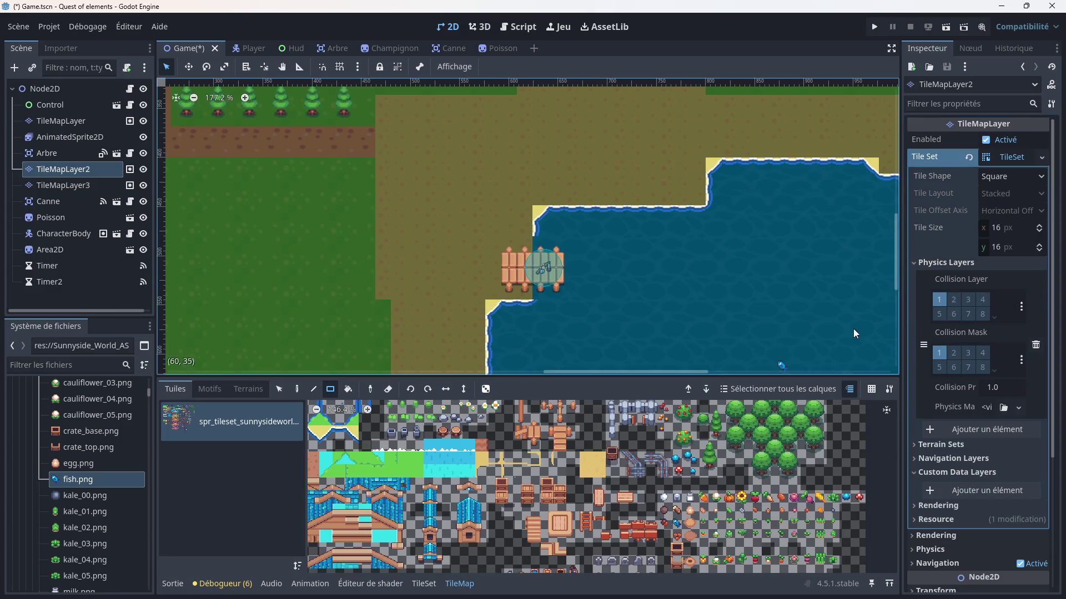
{"action": "scroll", "coordinate": [587, 444], "scroll_direction": "up", "scroll_amount": 2}
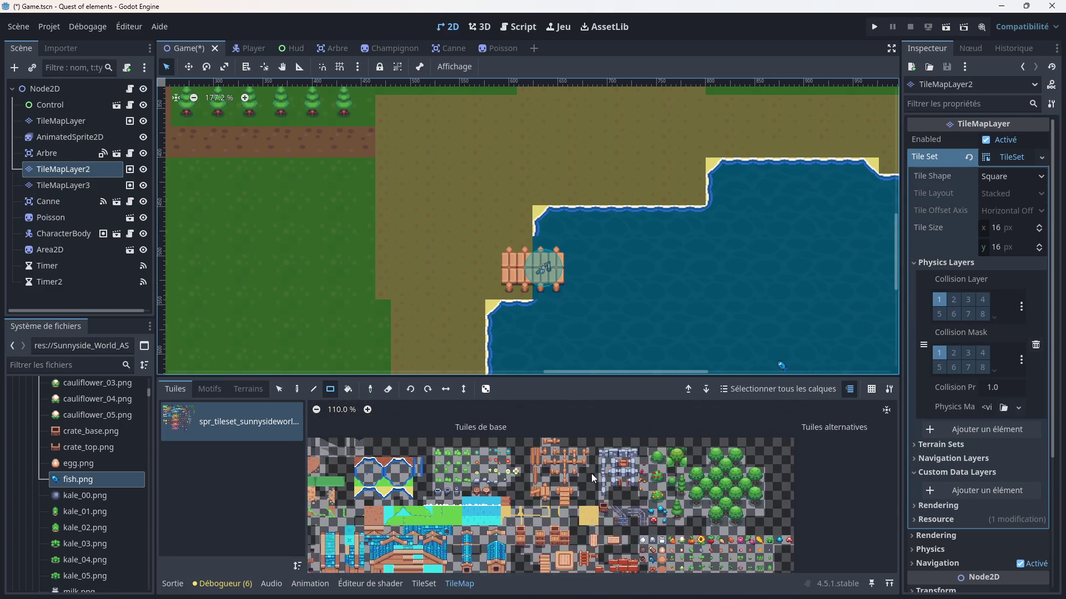
{"action": "scroll", "coordinate": [622, 474], "scroll_direction": "up", "scroll_amount": 2}
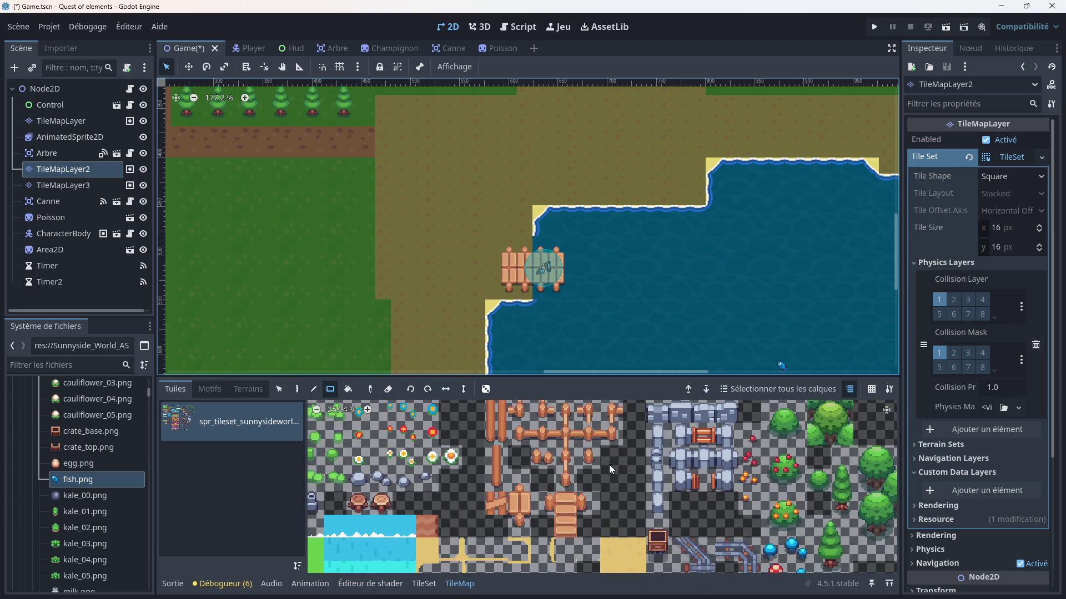
{"action": "scroll", "coordinate": [588, 455], "scroll_direction": "down", "scroll_amount": 5}
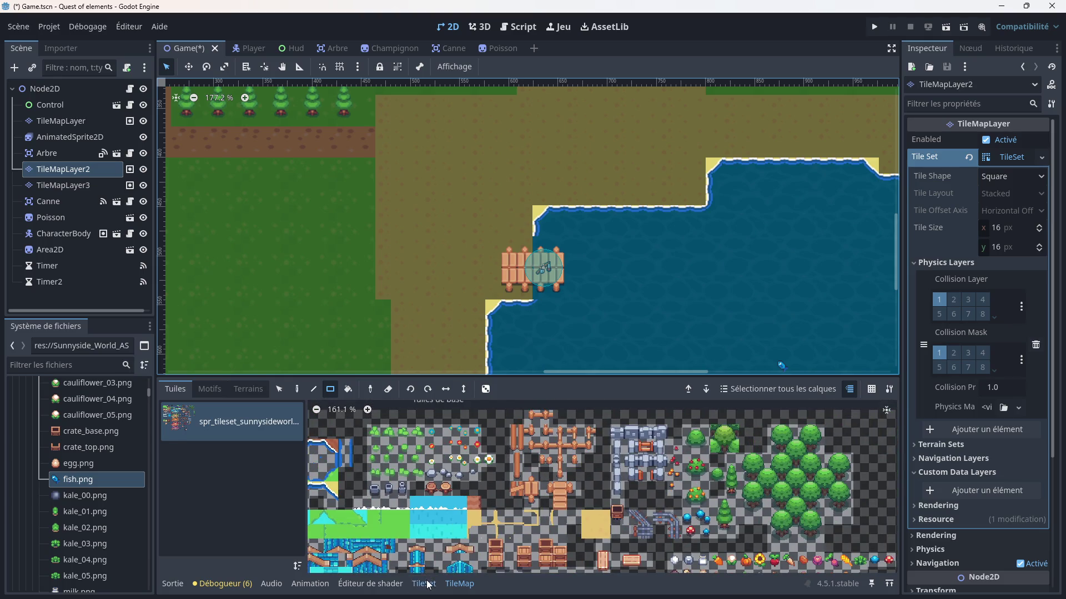
{"action": "left_click", "coordinate": [424, 583]}
- Expand the dock tile's physics layer settings, then switch to TileMapLayer2's groups view
{"action": "scroll", "coordinate": [592, 489], "scroll_direction": "up", "scroll_amount": 1}
{"action": "left_click", "coordinate": [360, 496]}
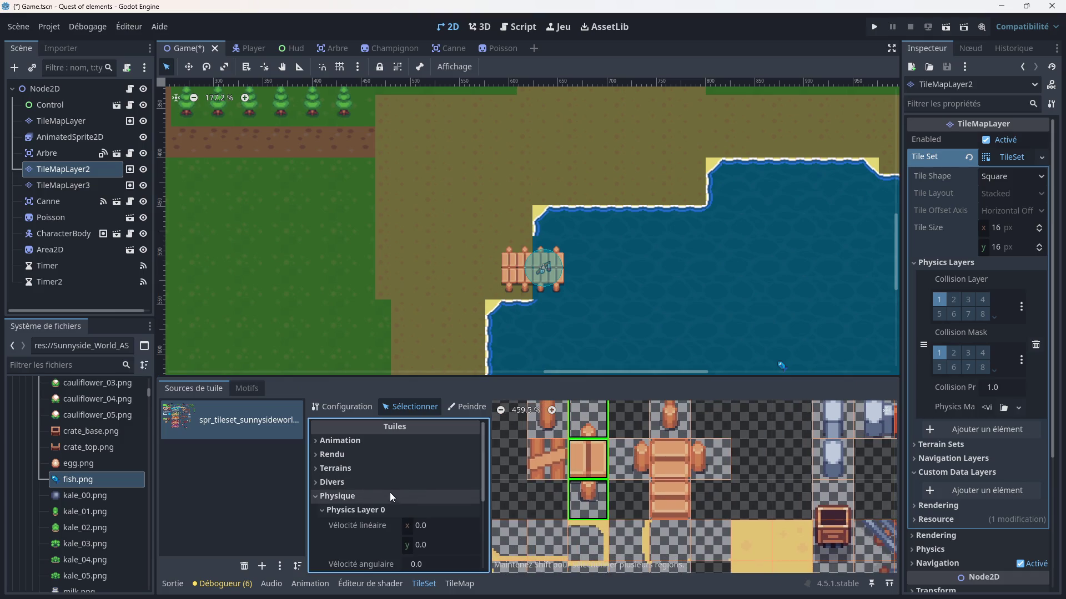
{"action": "scroll", "coordinate": [401, 489], "scroll_direction": "down", "scroll_amount": 3}
{"action": "scroll", "coordinate": [396, 471], "scroll_direction": "down", "scroll_amount": 2}
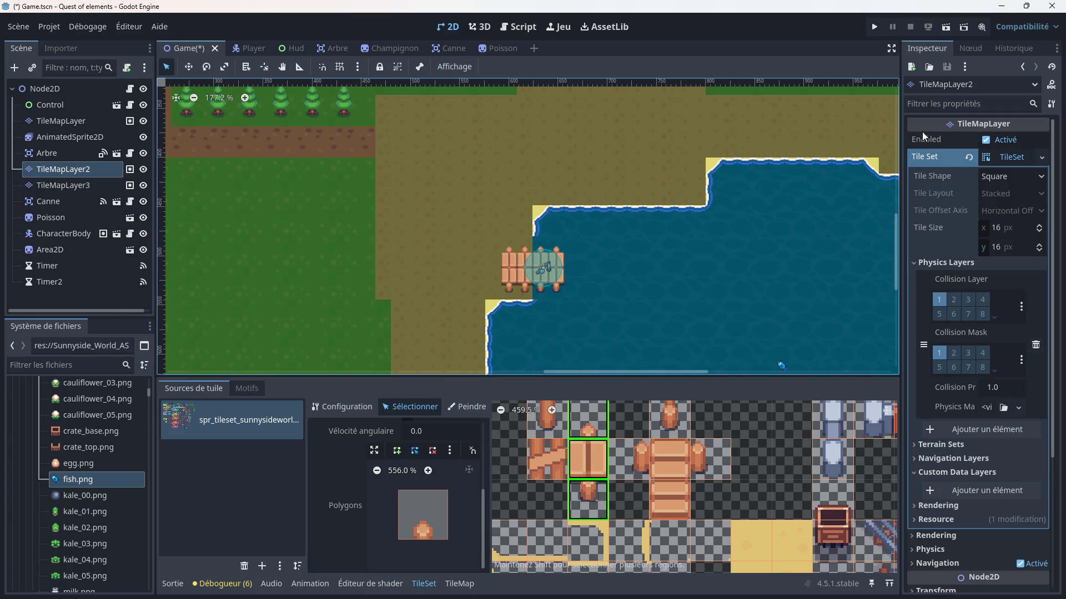
{"action": "left_click", "coordinate": [974, 50]}
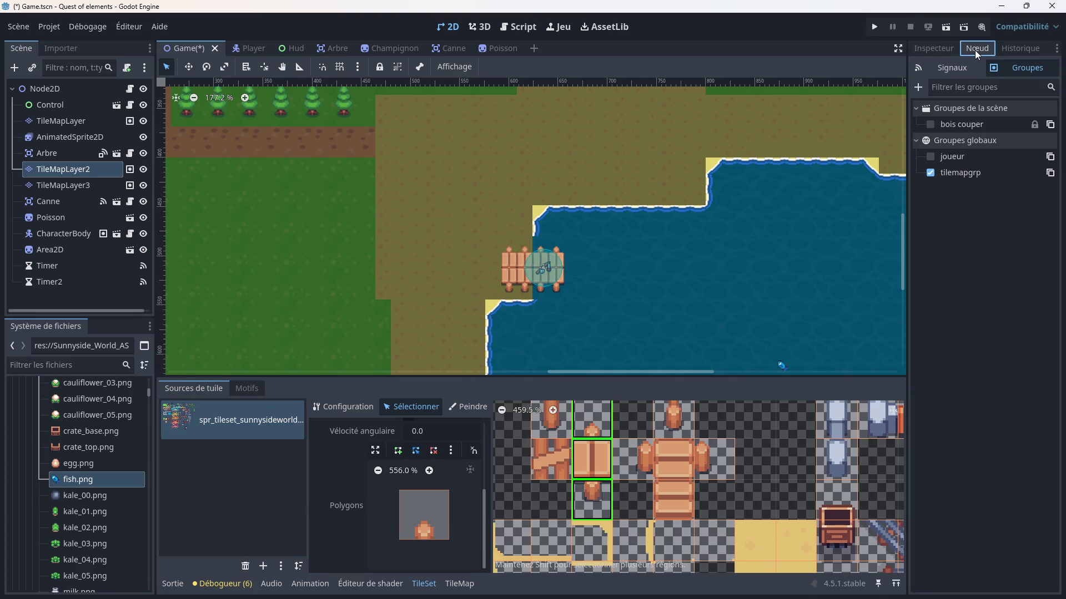
- Check the History panel and TileMapLayer2's signals list, then switch to canne.gd in the Script editor
{"action": "left_click", "coordinate": [1007, 51]}
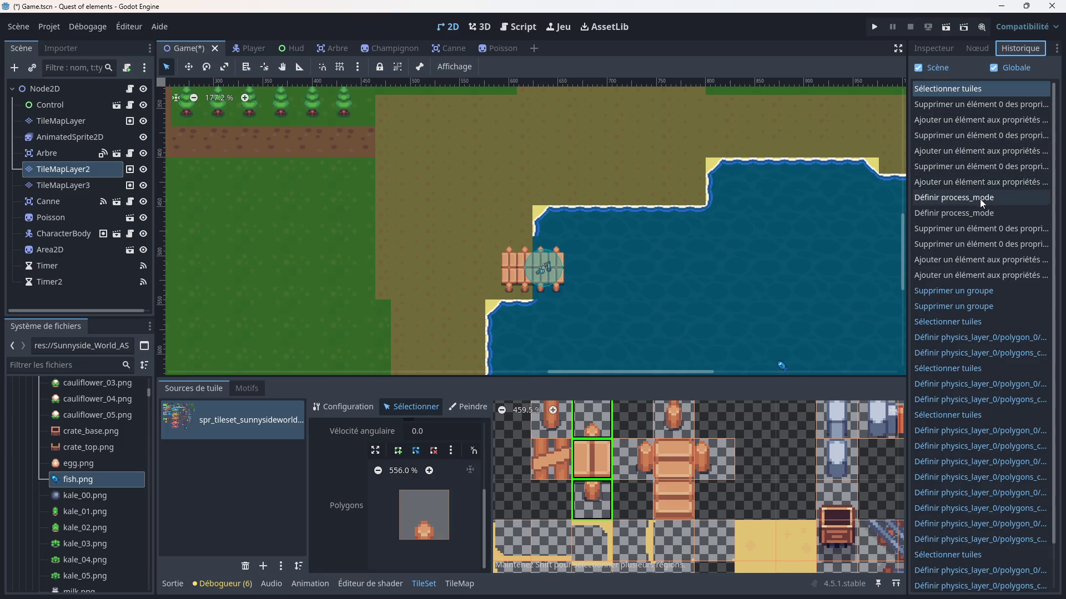
{"action": "left_click", "coordinate": [978, 49]}
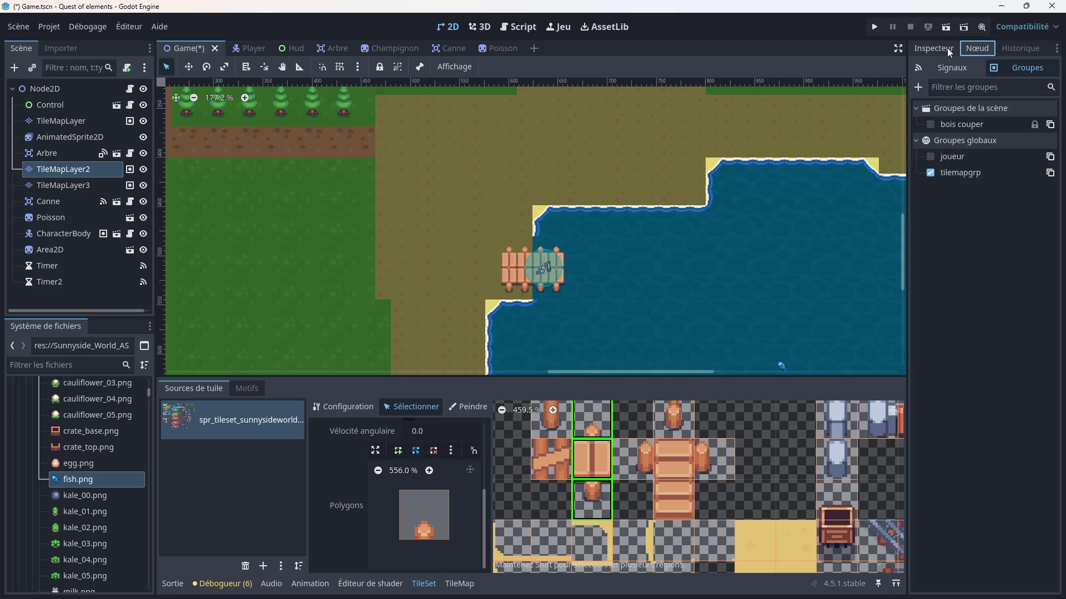
{"action": "left_click", "coordinate": [932, 48]}
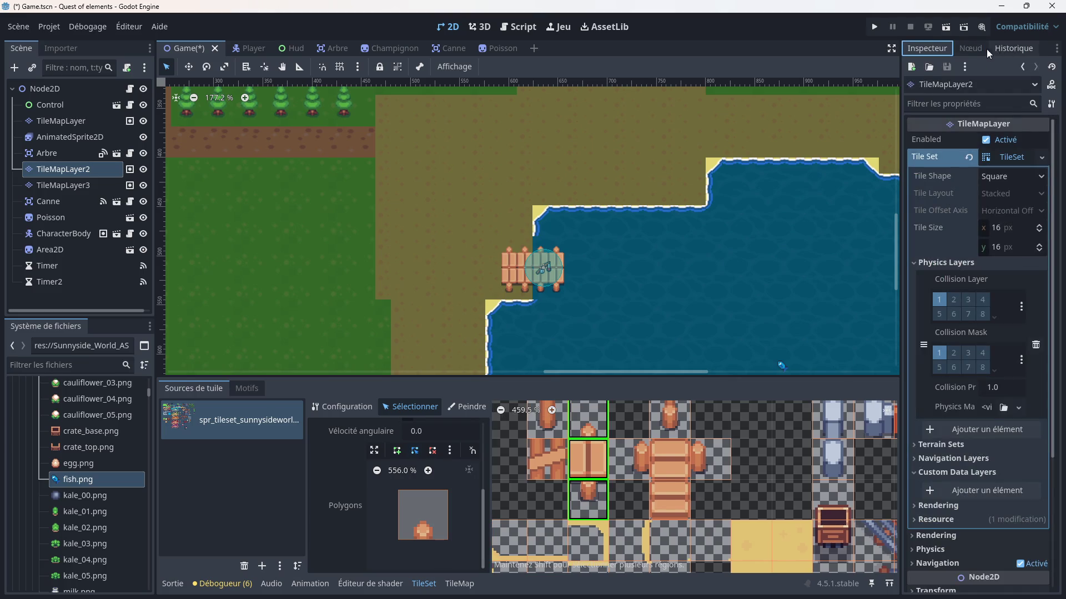
{"action": "left_click", "coordinate": [979, 48]}
{"action": "left_click", "coordinate": [939, 68]}
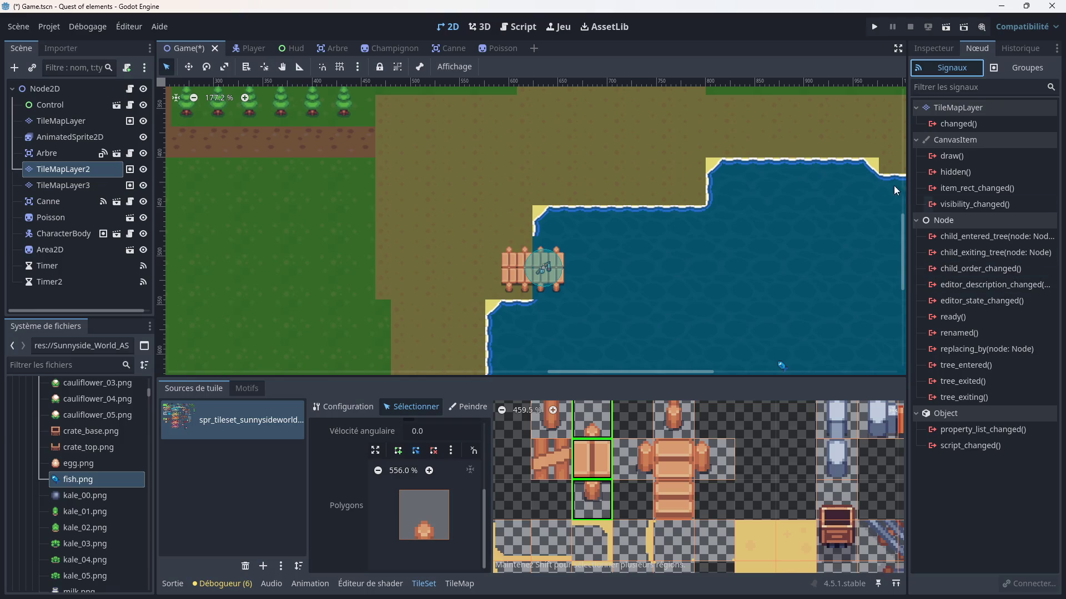
{"action": "left_click", "coordinate": [518, 27]}
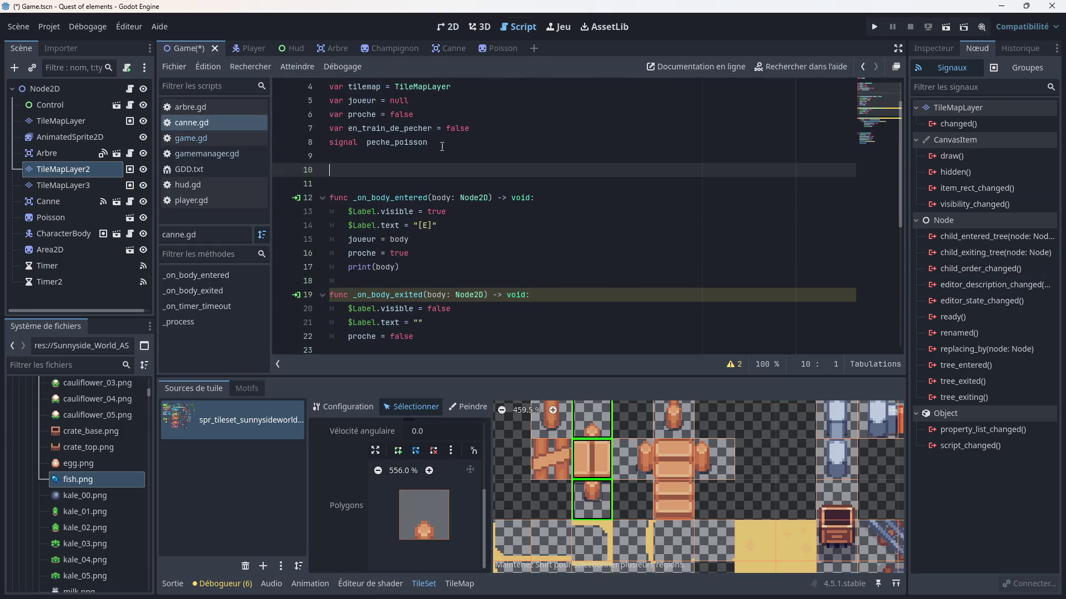
- Enlarge the code editor and type func _ready on line 10, accepting the autocomplete
{"action": "scroll", "coordinate": [488, 252], "scroll_direction": "up", "scroll_amount": 1}
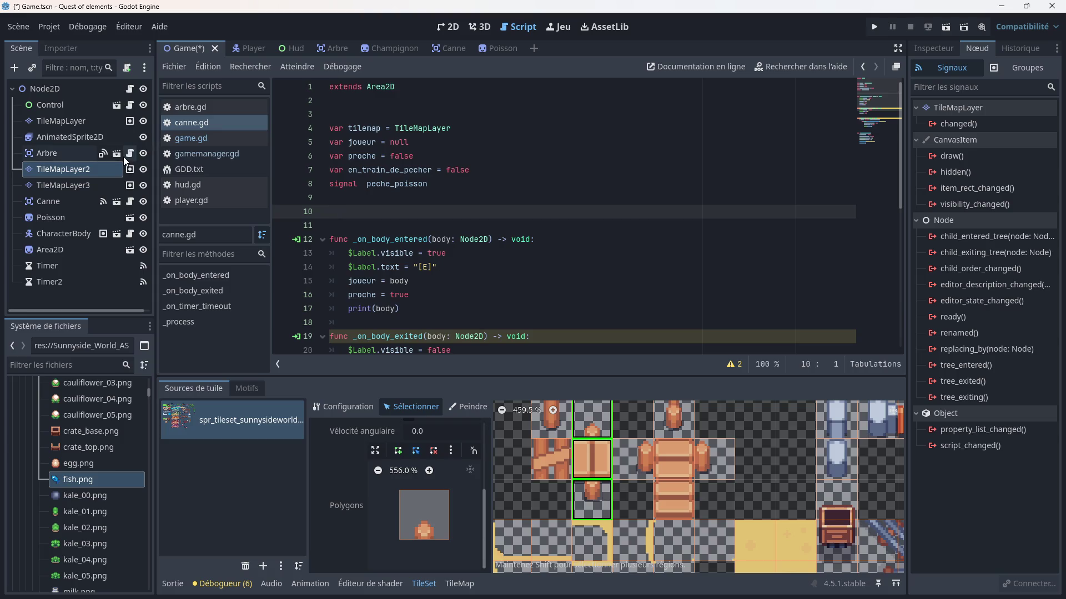
{"action": "left_click", "coordinate": [66, 138]}
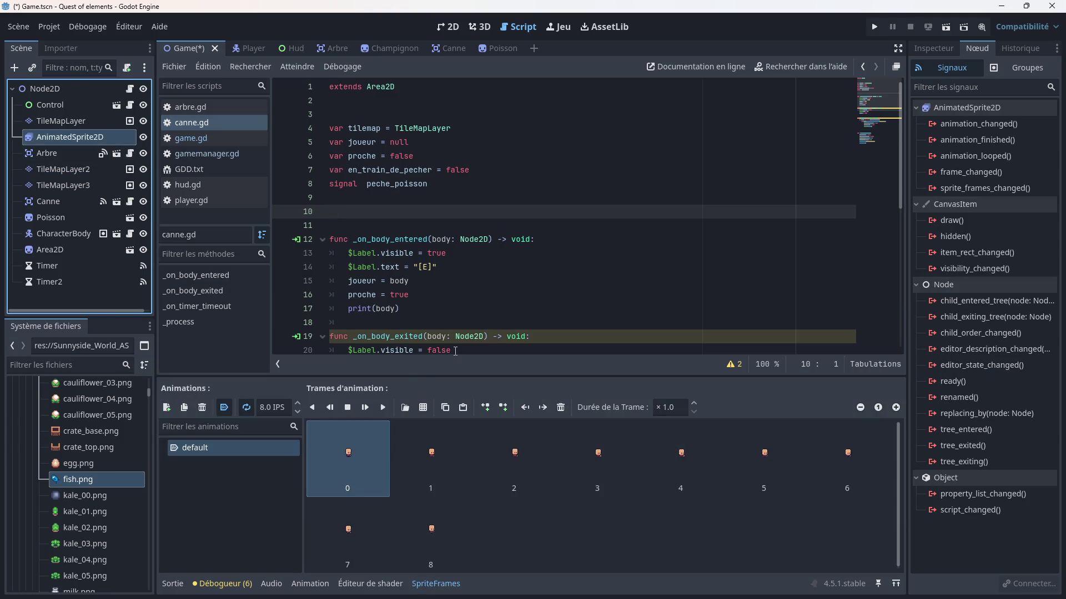
{"action": "left_click_drag", "start_coordinate": [467, 374], "coordinate": [466, 400]}
{"action": "left_click", "coordinate": [386, 211]}
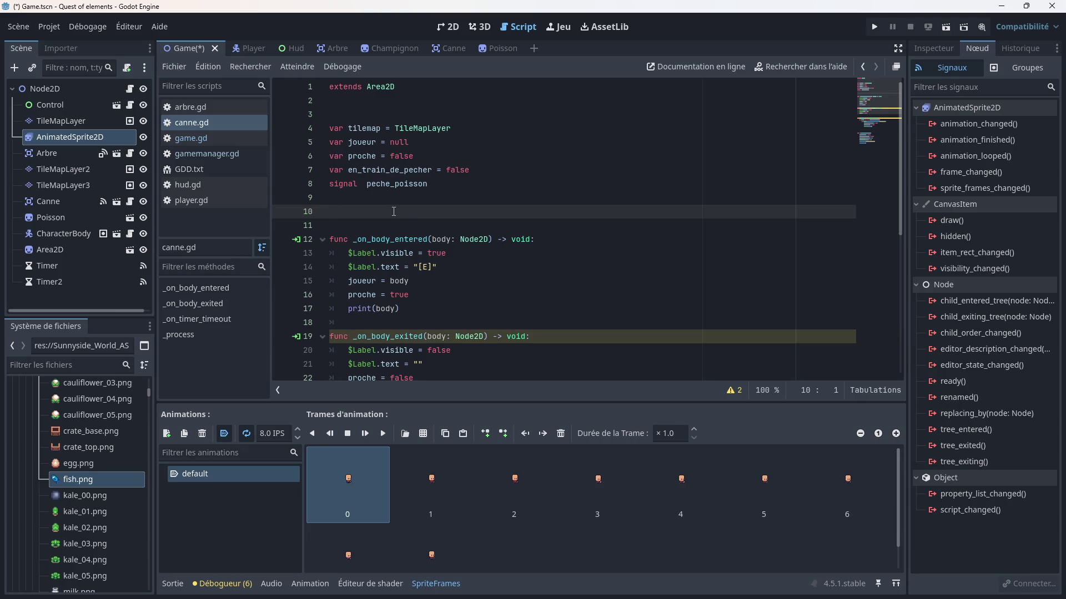
{"action": "type", "text": "func_ready"}
{"action": "key", "text": "BackSpace"}
{"action": "key", "text": "BackSpace"}
{"action": "key", "text": "BackSpace"}
{"action": "type", "text": "_read"}
{"action": "key", "text": "Return"}
{"action": "key", "text": "Return"}
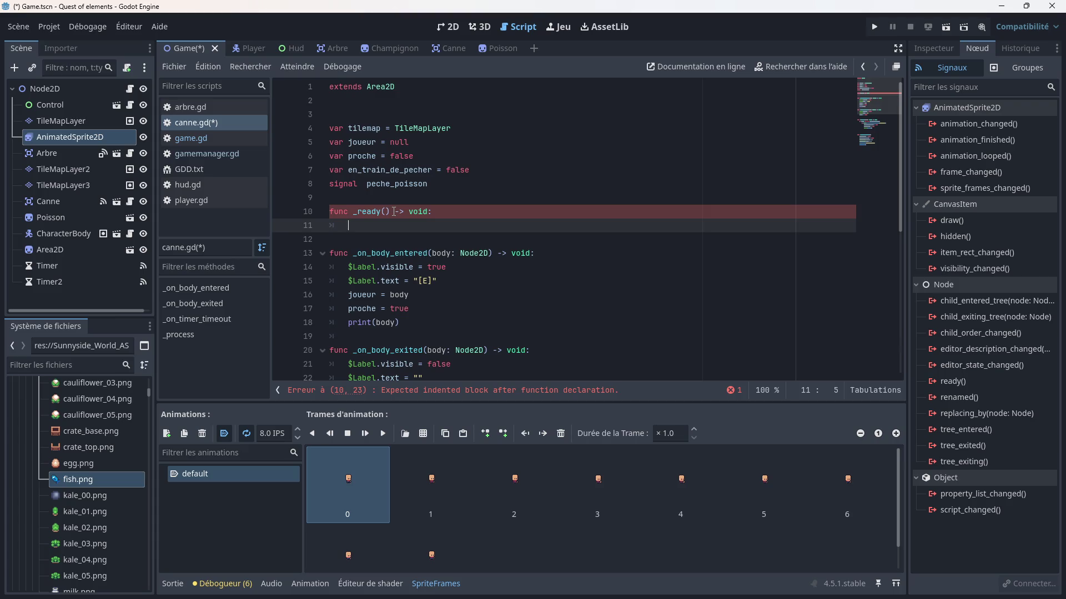
{"action": "type", "text": "tilem"}
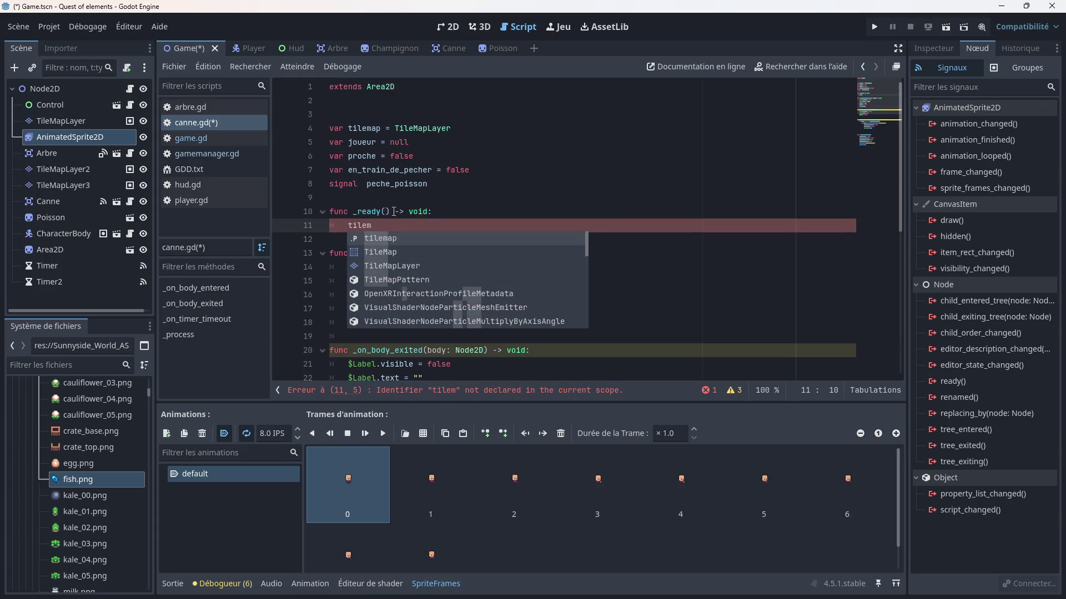
{"action": "key", "text": "Return"}
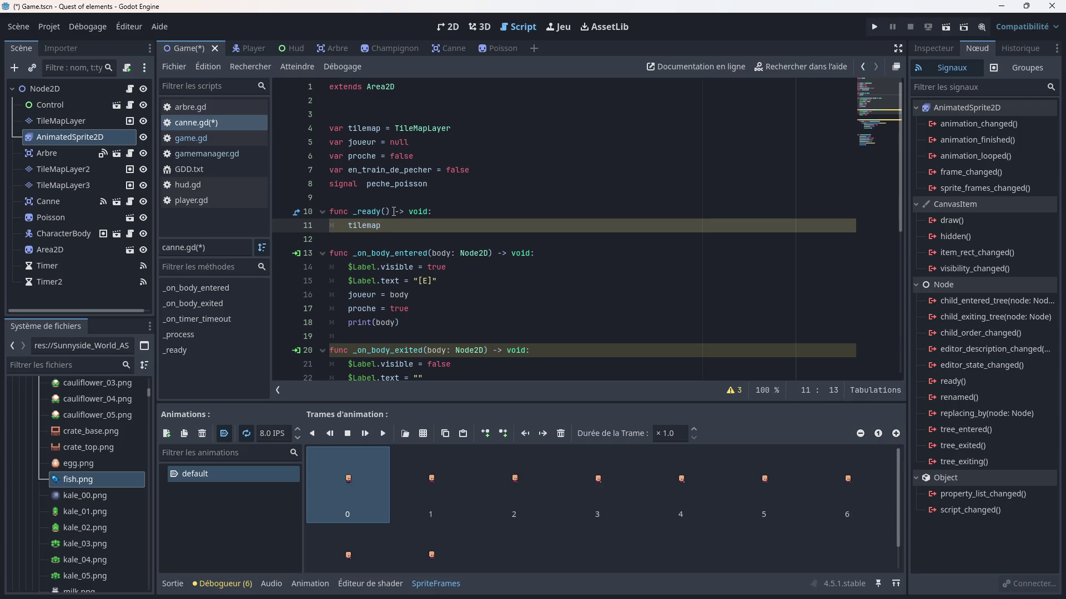
{"action": "type", "text": "not"}
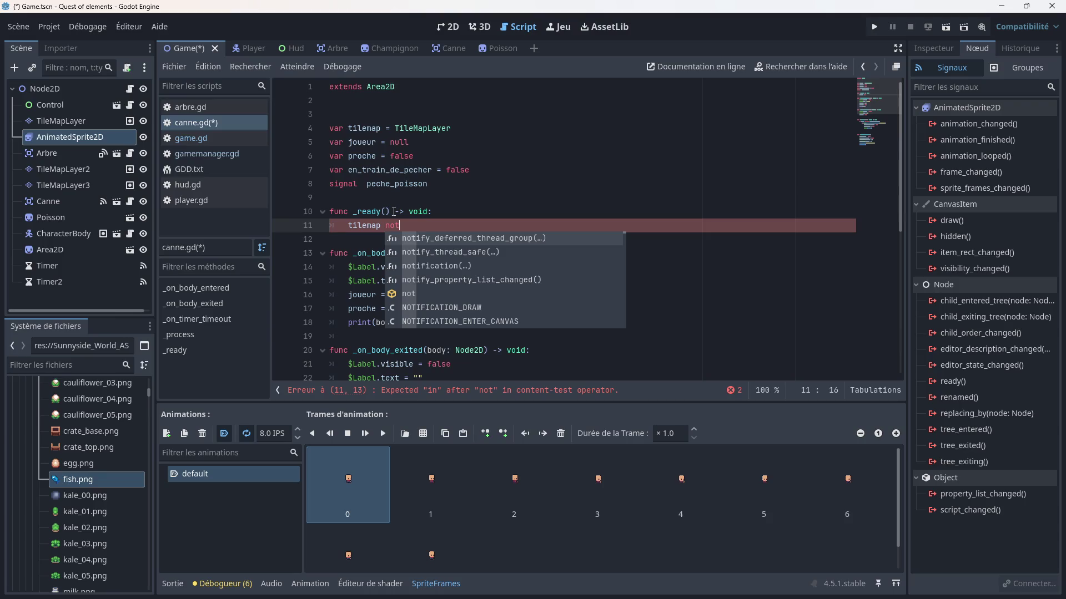
{"action": "type", "text": " body"}
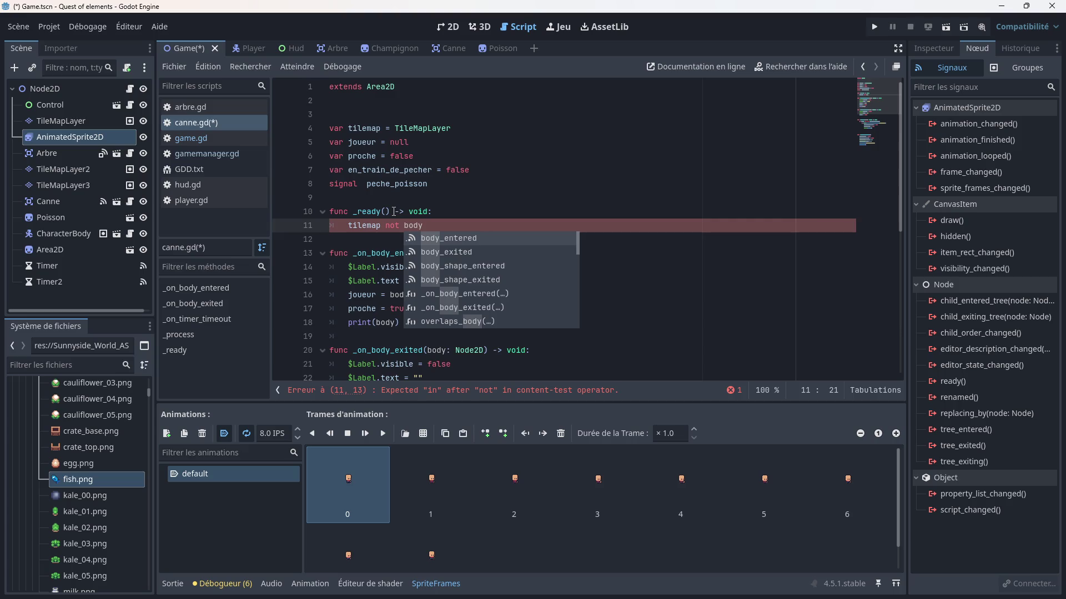
{"action": "left_click", "coordinate": [431, 242]}
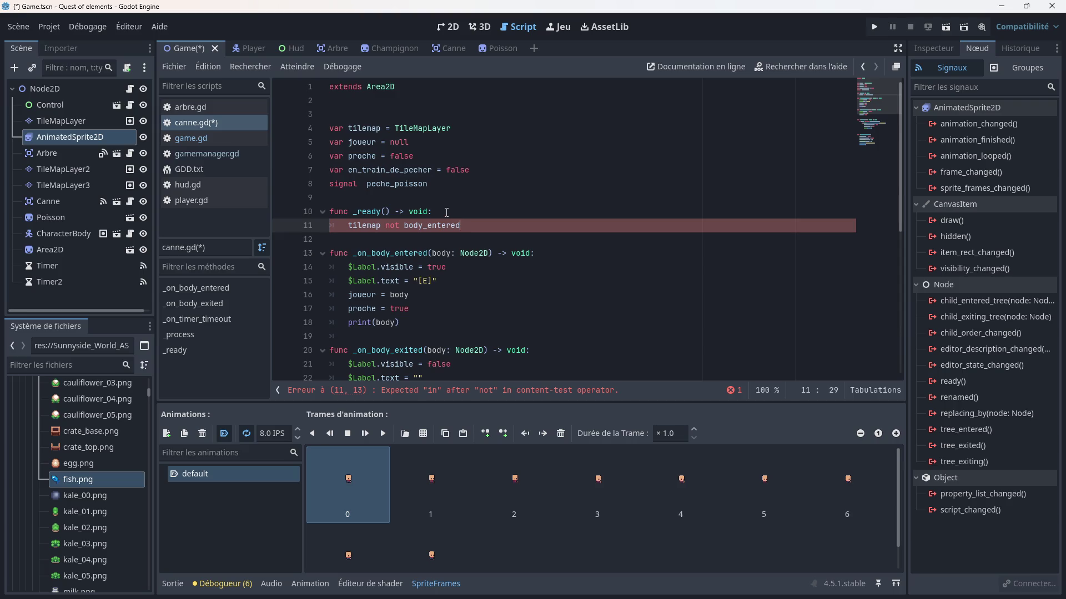
{"action": "left_click_drag", "start_coordinate": [468, 227], "coordinate": [348, 225]}
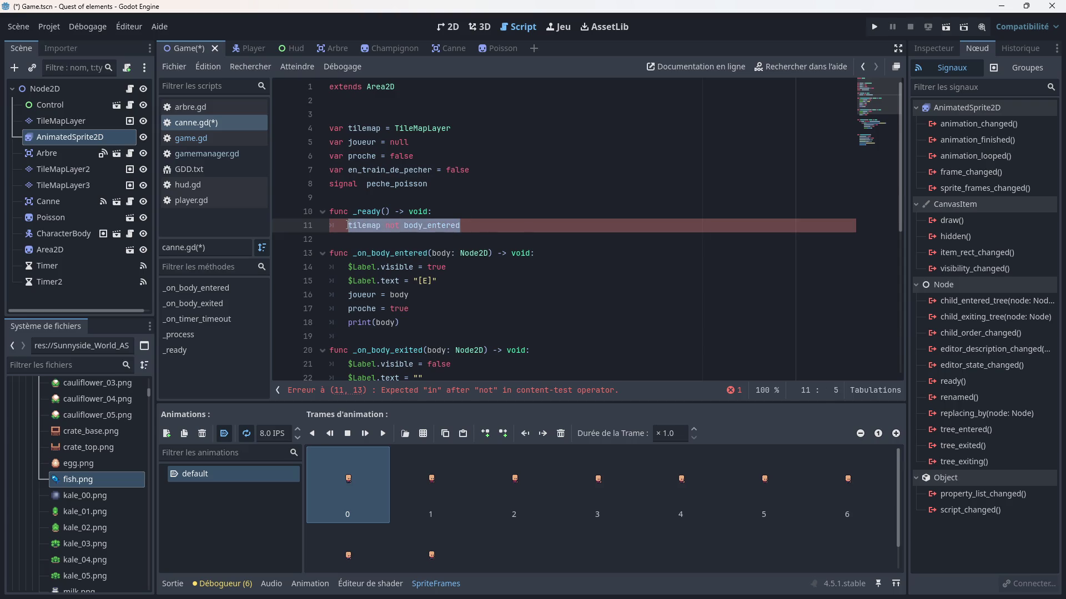
{"action": "key", "text": "BackSpace"}
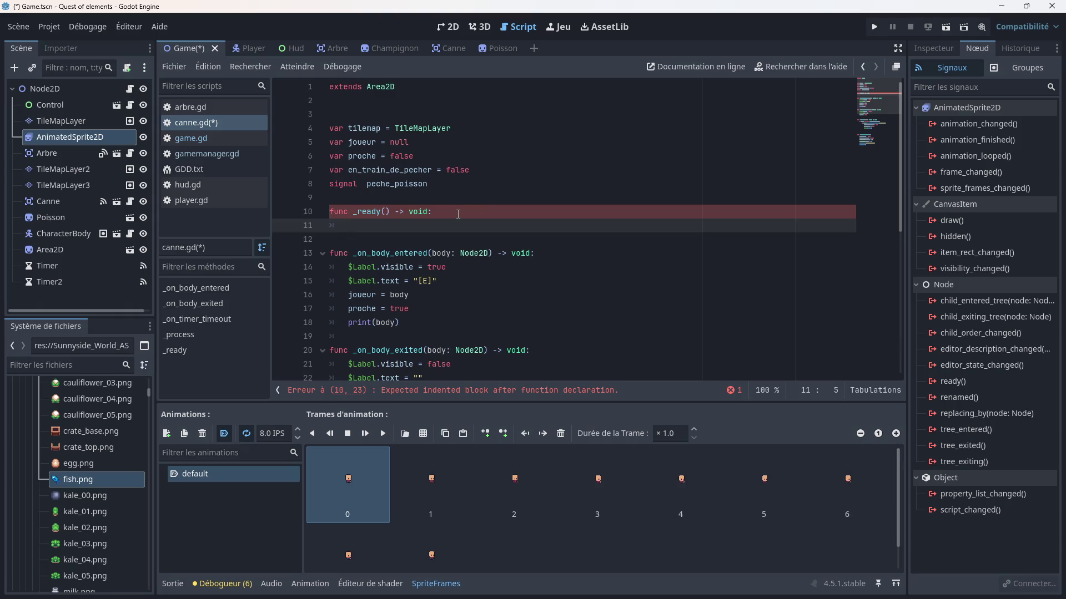
{"action": "type", "text": "if "}
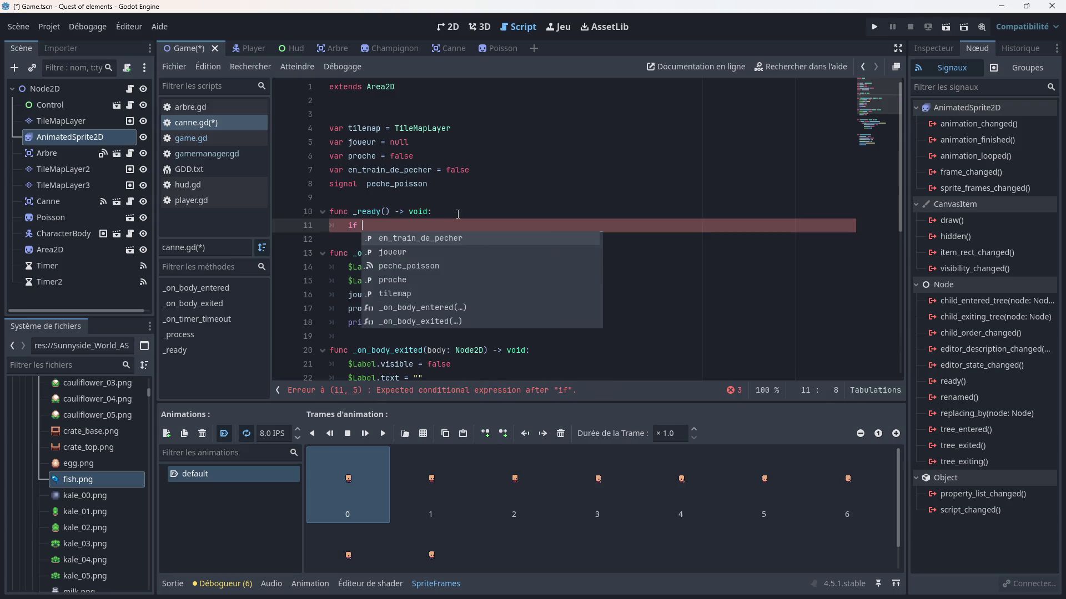
{"action": "type", "text": "tilm"}
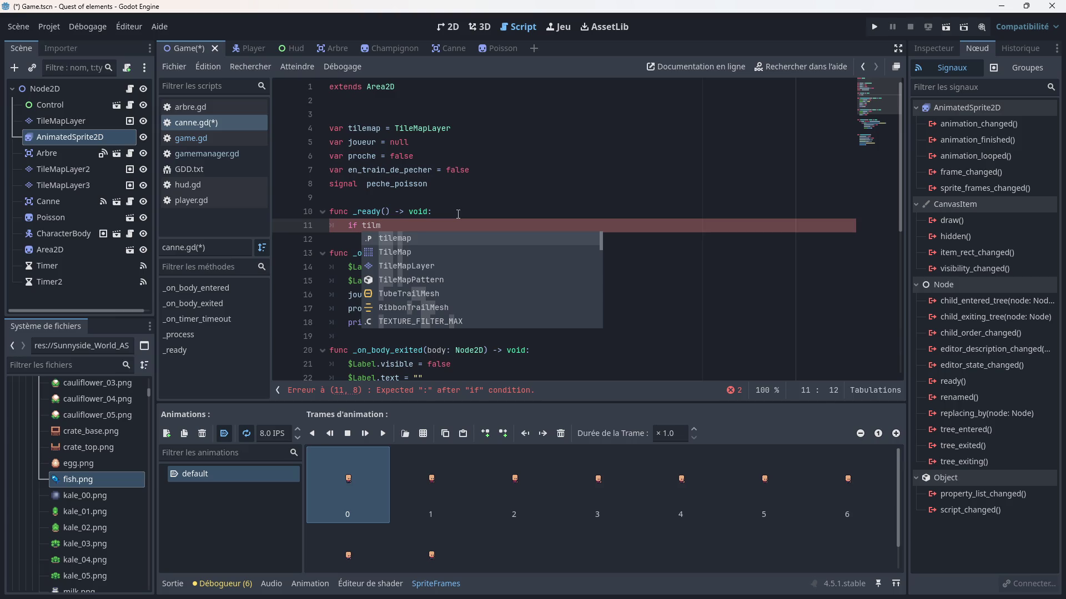
- Autocomplete tilemap and rework the condition until line 11 reads 'if tilemap in'
{"action": "key", "text": "Return"}
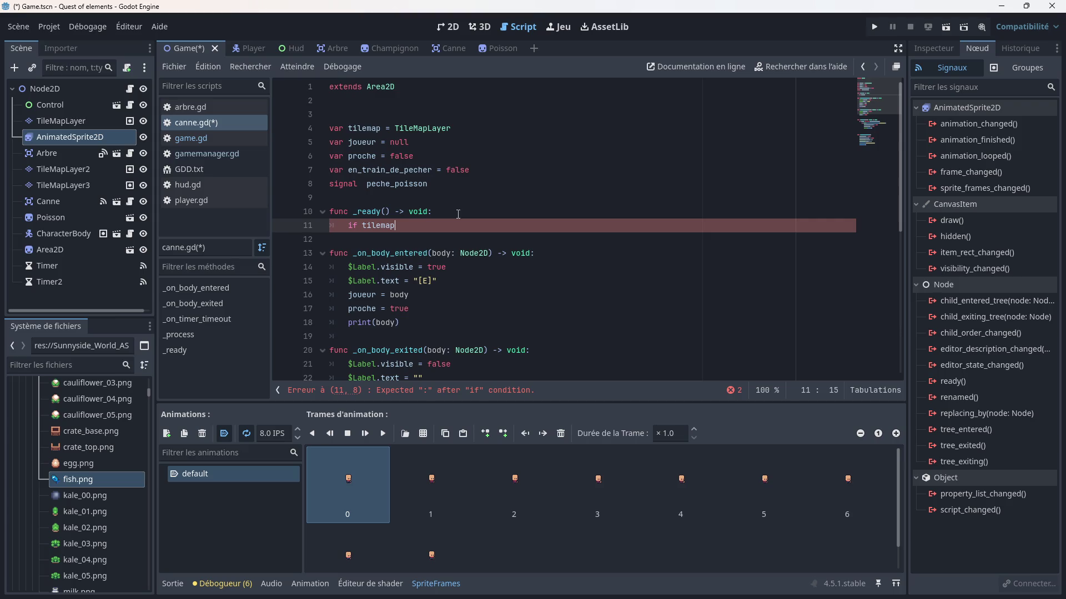
{"action": "type", "text": " is "}
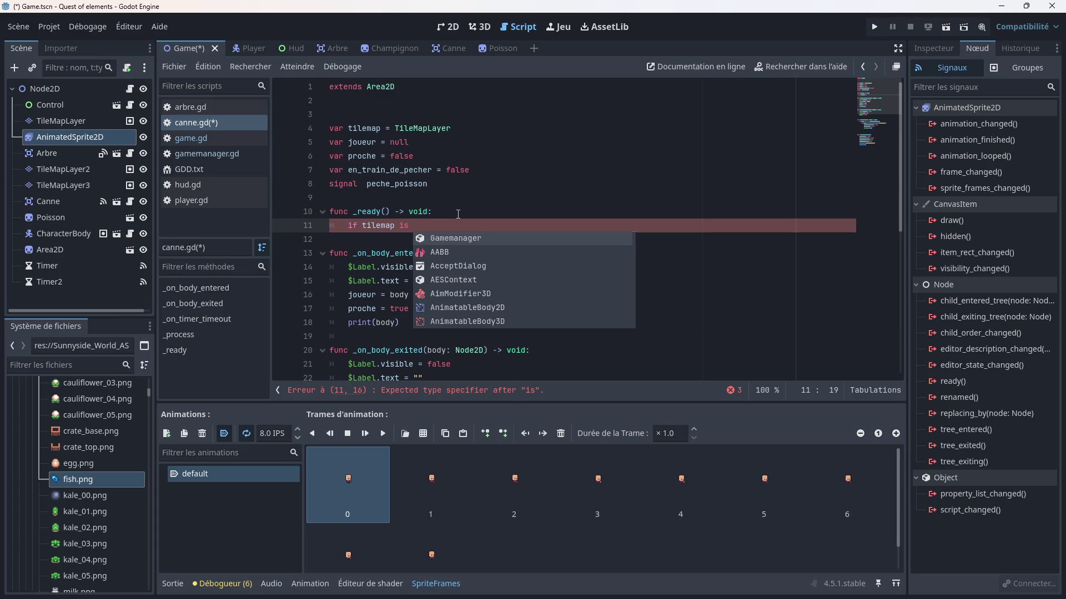
{"action": "type", "text": "bo"}
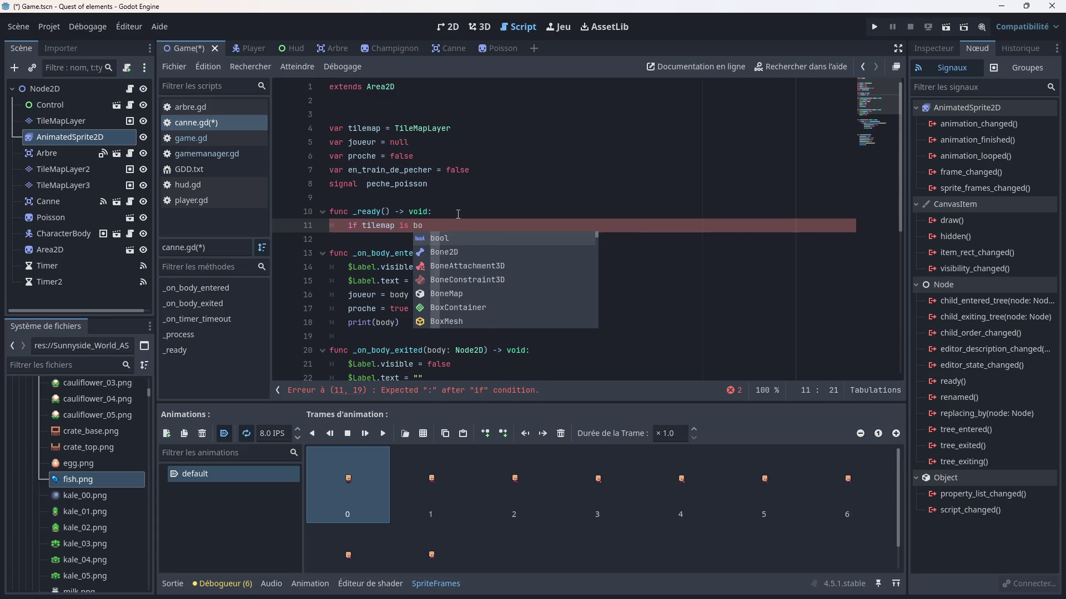
{"action": "type", "text": "dy"}
{"action": "key", "text": "BackSpace"}
{"action": "key", "text": "BackSpace"}
{"action": "key", "text": "BackSpace"}
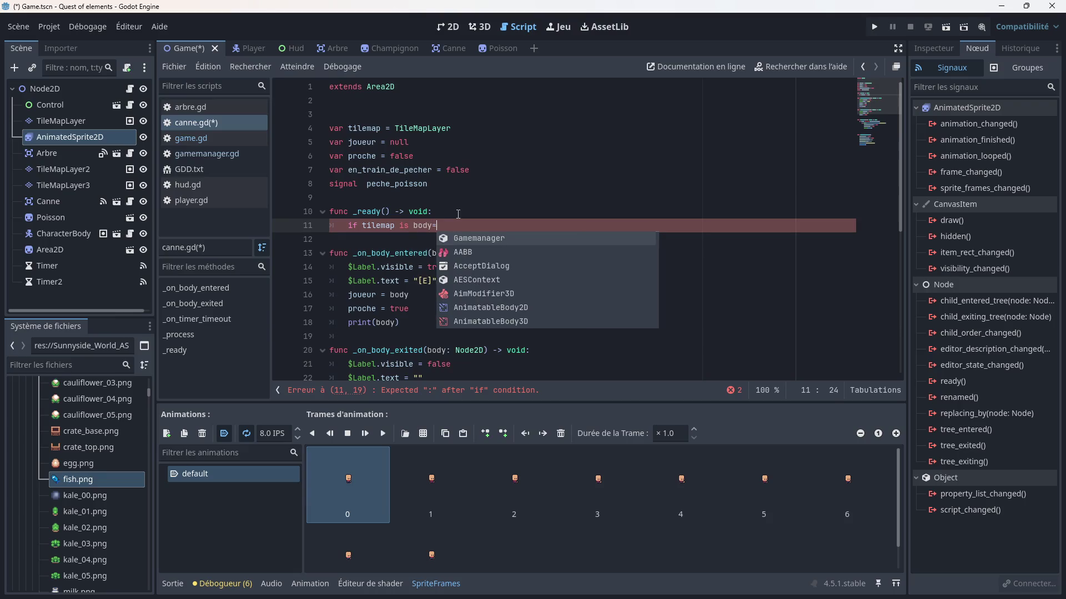
{"action": "key", "text": "BackSpace"}
{"action": "key", "text": "BackSpace"}
{"action": "key", "text": "BackSpace"}
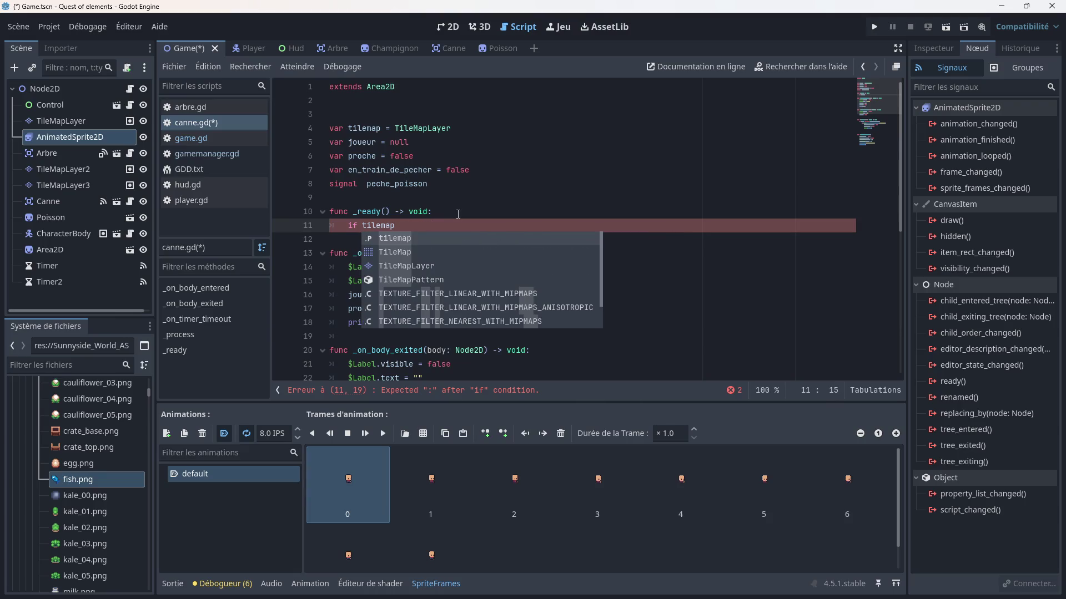
{"action": "type", "text": ".bo"}
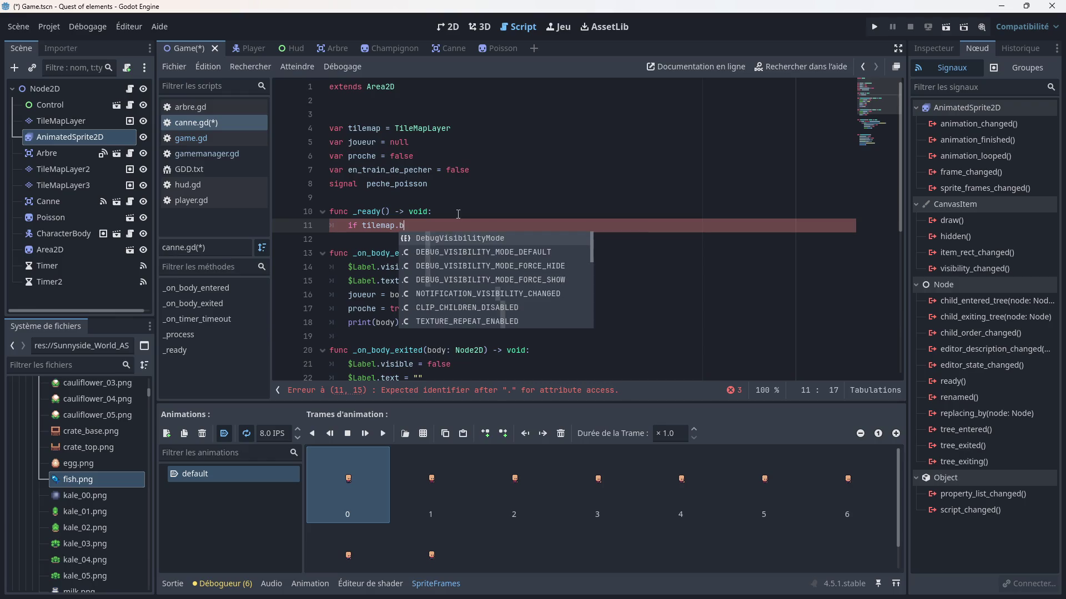
{"action": "key", "text": "BackSpace"}
{"action": "key", "text": "BackSpace"}
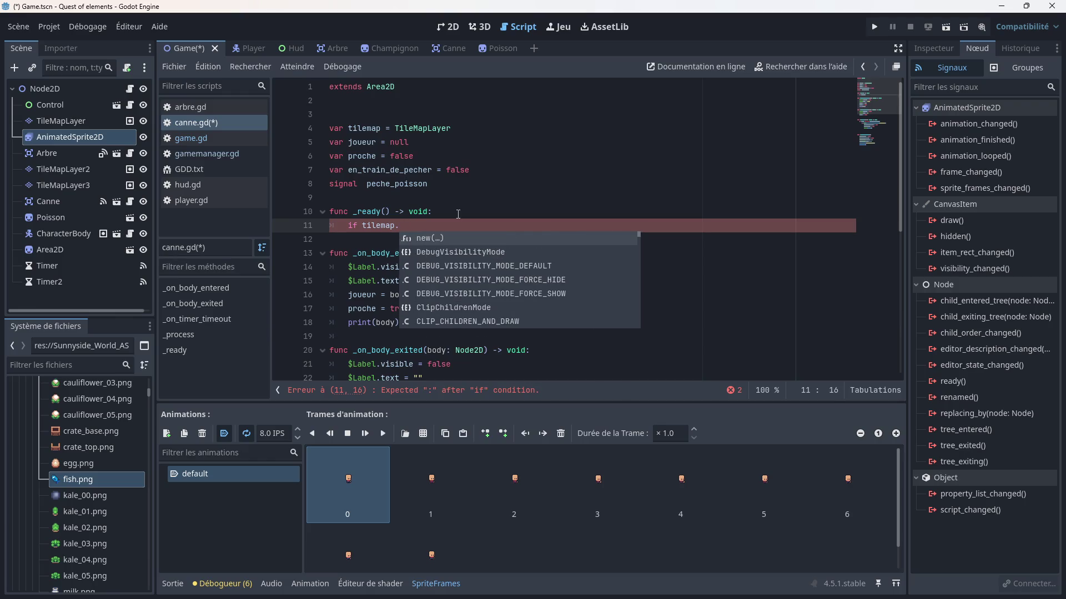
{"action": "type", "text": "visible"}
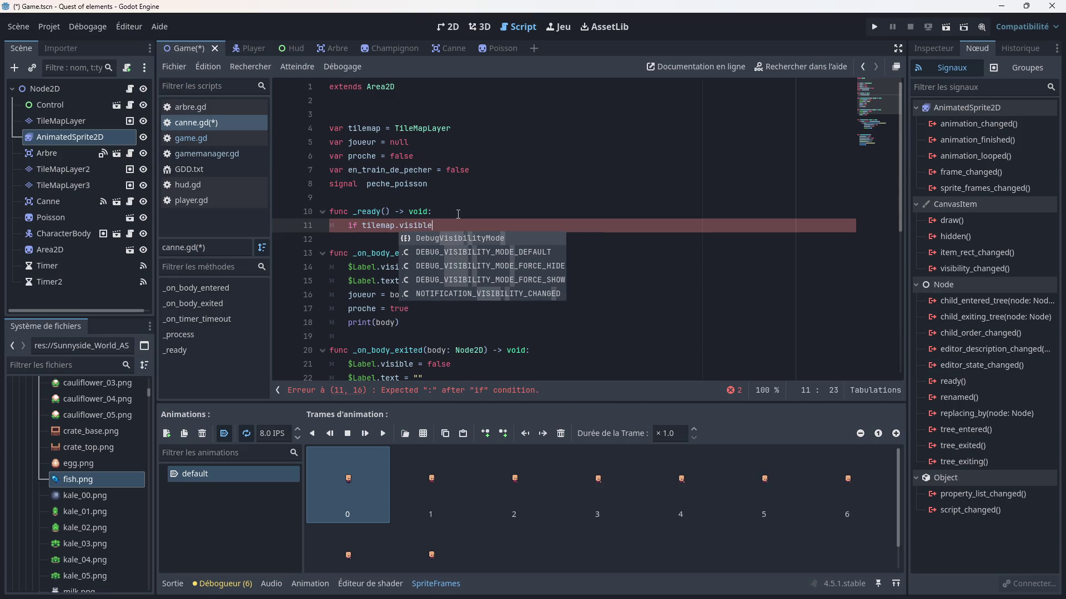
{"action": "key", "text": "BackSpace"}
{"action": "key", "text": "BackSpace"}
{"action": "key", "text": "BackSpace"}
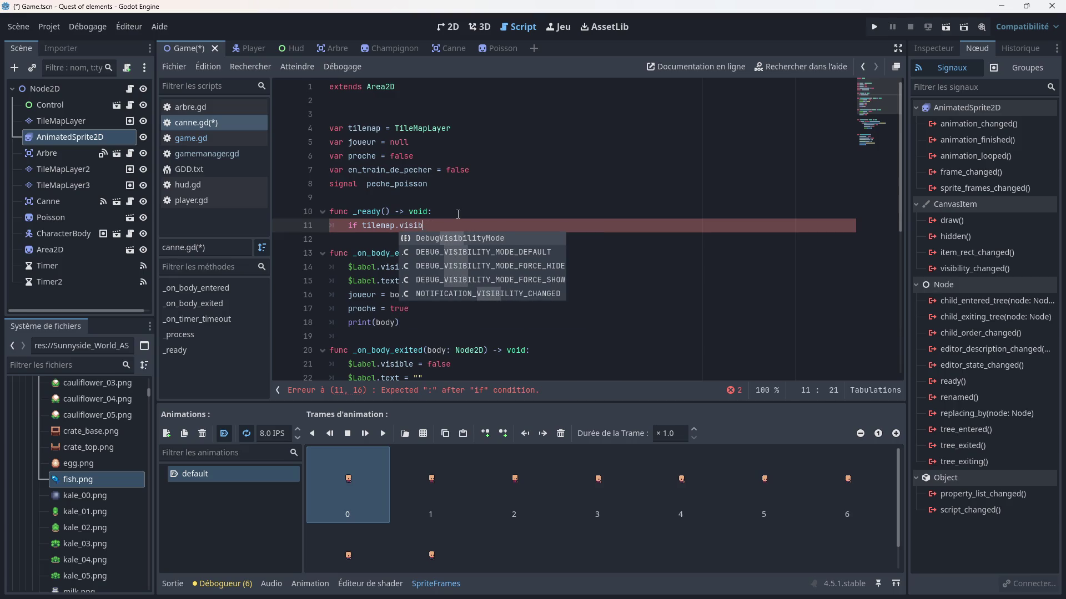
{"action": "type", "text": "in"}
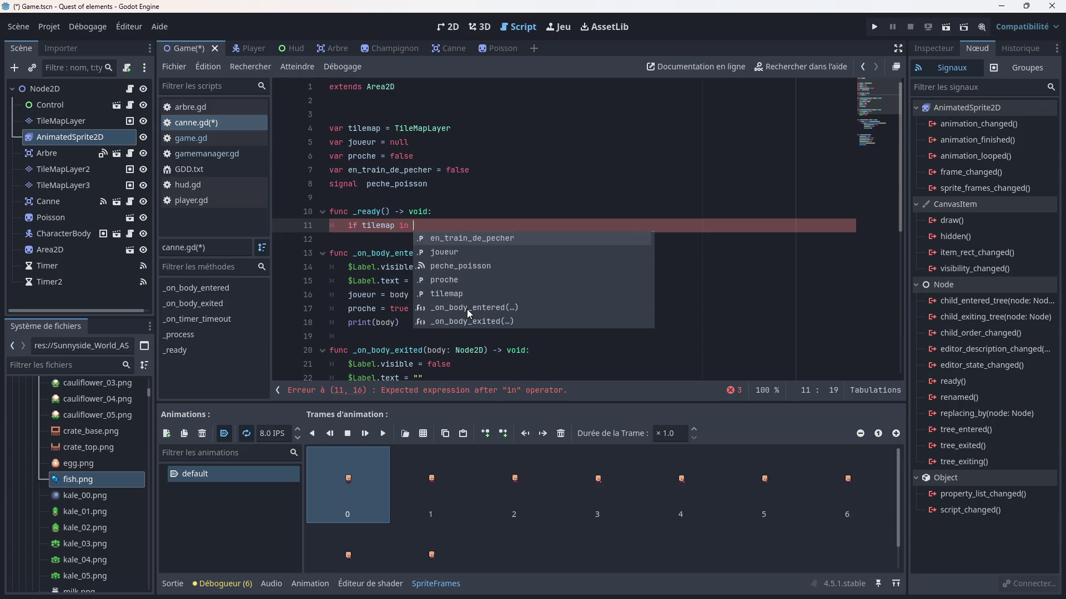
- Insert and remove an _on_body_entered() call, then delete the unfinished _ready function
{"action": "scroll", "coordinate": [481, 292], "scroll_direction": "down", "scroll_amount": 6}
{"action": "scroll", "coordinate": [480, 292], "scroll_direction": "down", "scroll_amount": 5}
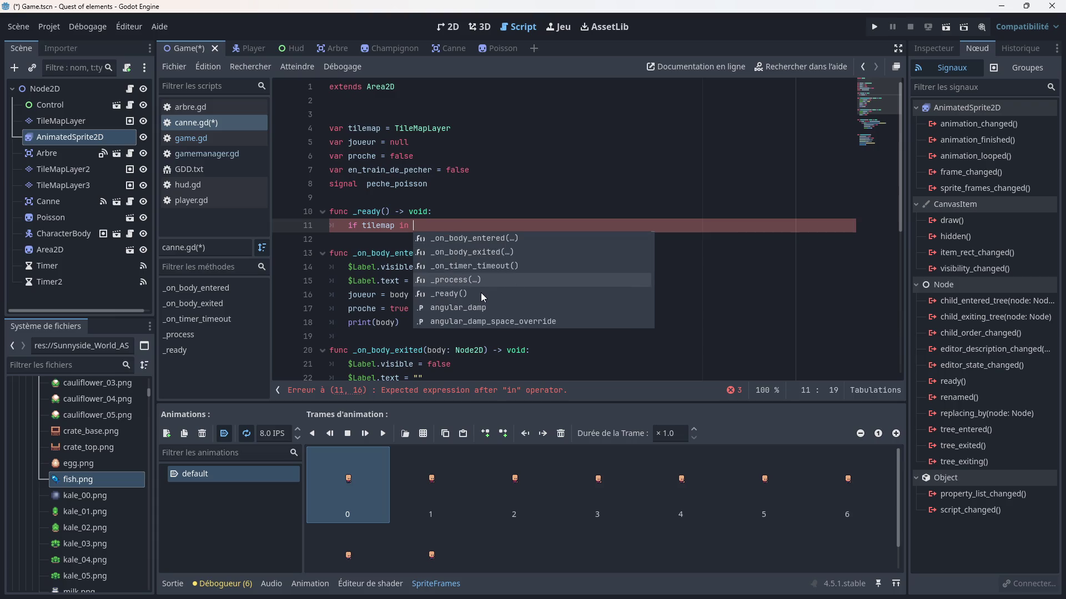
{"action": "scroll", "coordinate": [481, 292], "scroll_direction": "up", "scroll_amount": 4}
{"action": "scroll", "coordinate": [480, 292], "scroll_direction": "down", "scroll_amount": 4}
{"action": "scroll", "coordinate": [481, 291], "scroll_direction": "down", "scroll_amount": 1}
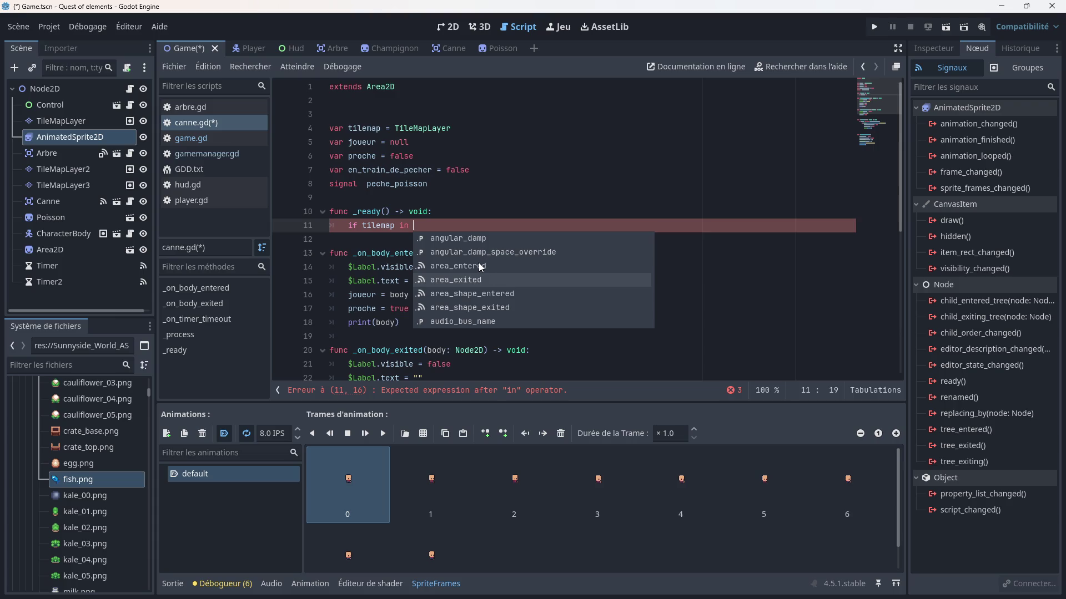
{"action": "scroll", "coordinate": [490, 271], "scroll_direction": "up", "scroll_amount": 6}
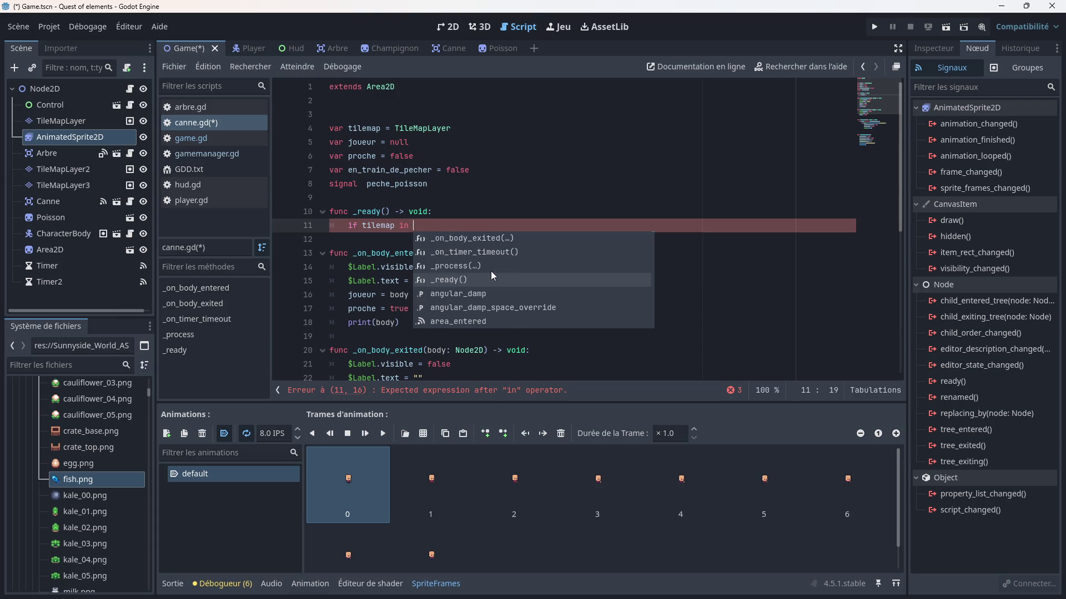
{"action": "scroll", "coordinate": [491, 281], "scroll_direction": "up", "scroll_amount": 1}
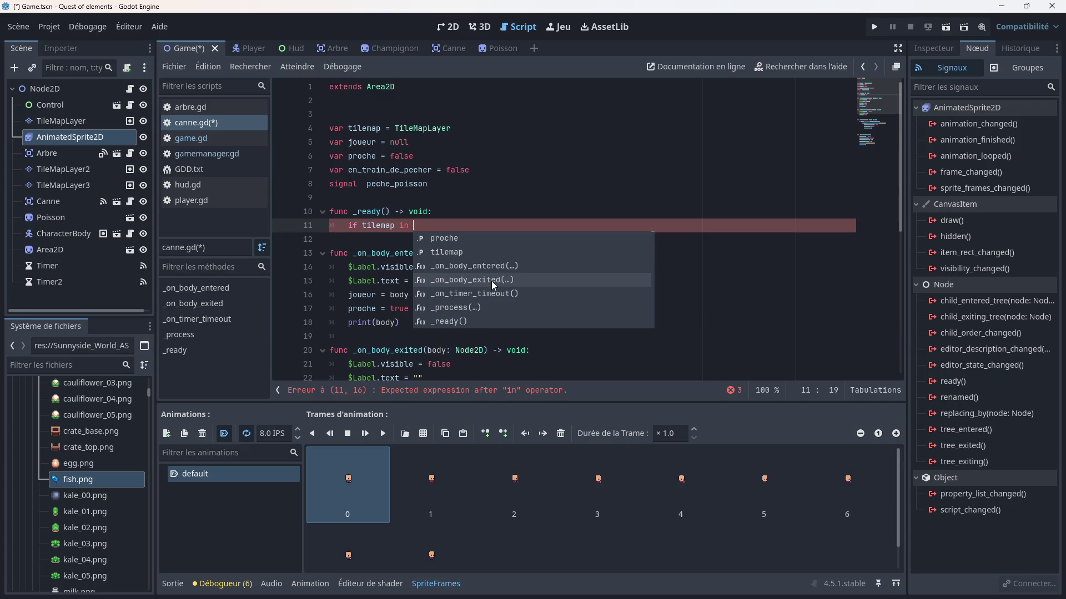
{"action": "left_click", "coordinate": [458, 269]}
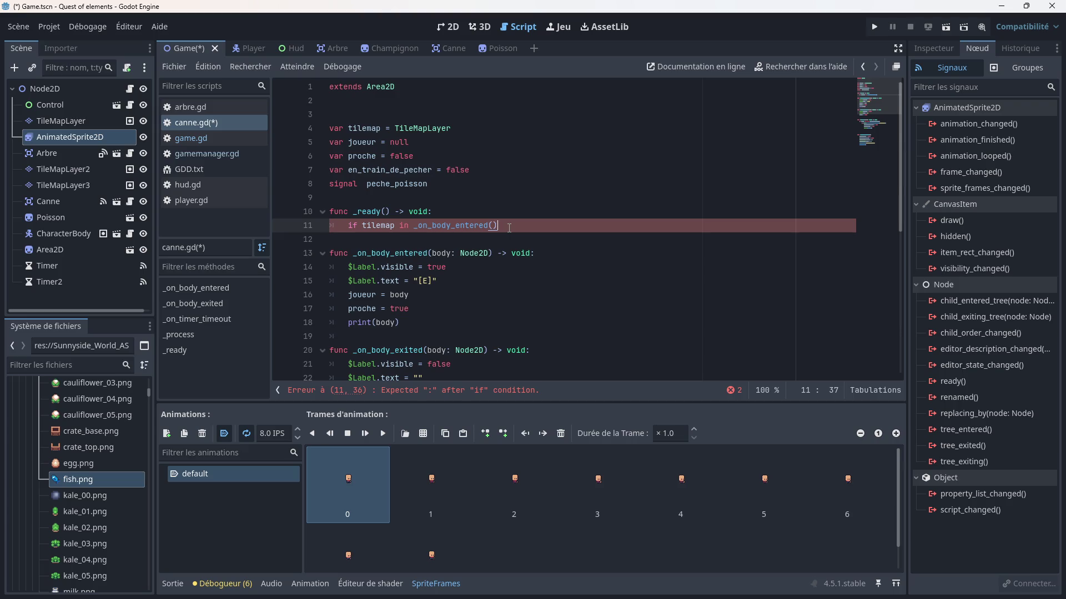
{"action": "left_click_drag", "start_coordinate": [509, 228], "coordinate": [414, 231]}
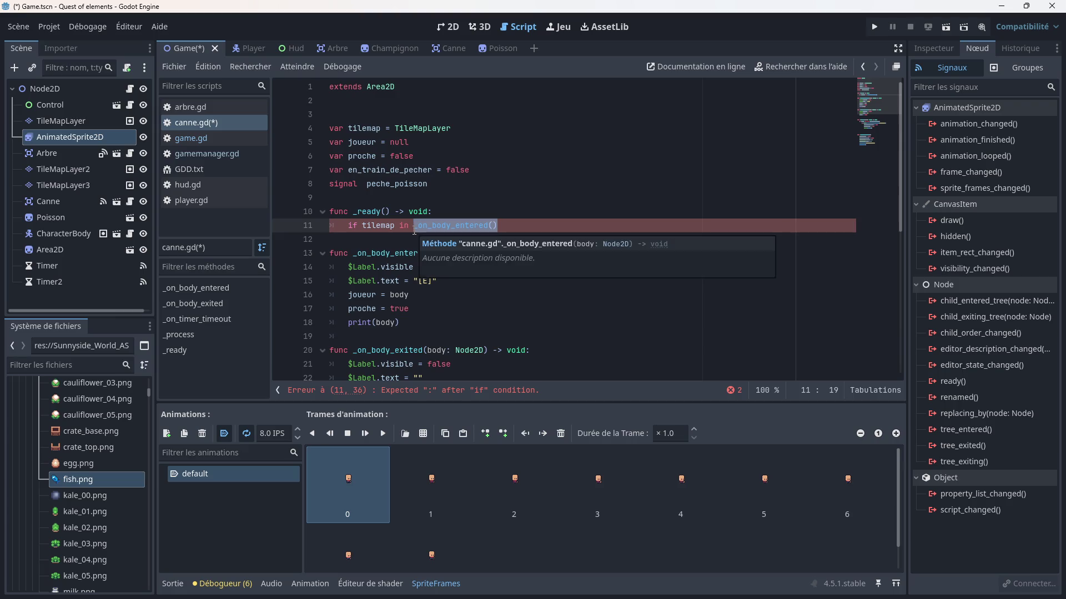
{"action": "key", "text": "BackSpace"}
{"action": "left_click_drag", "start_coordinate": [414, 230], "coordinate": [350, 216]}
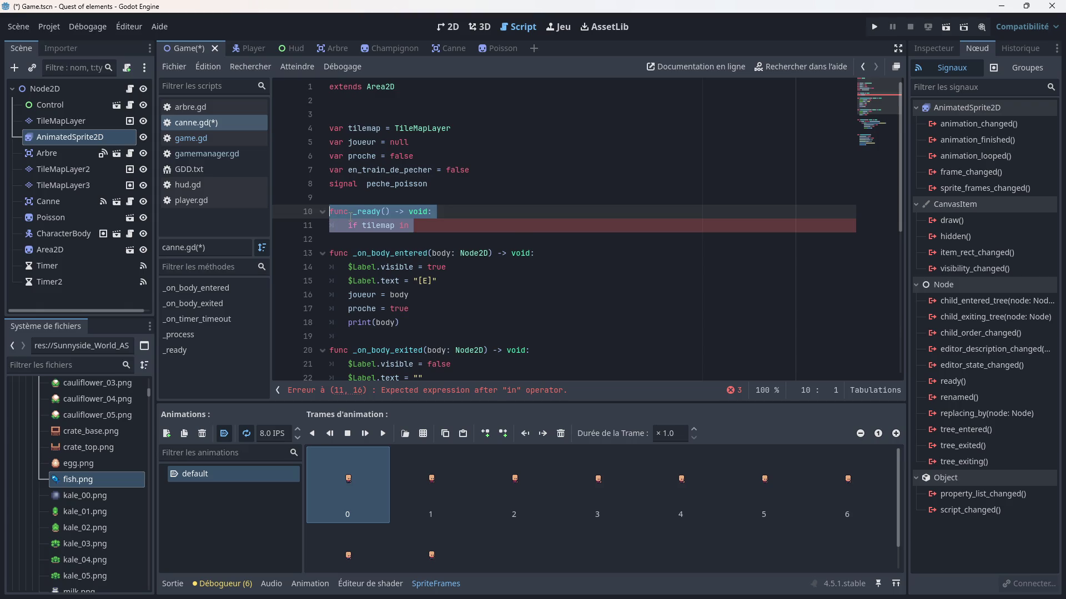
{"action": "key", "text": "BackSpace"}
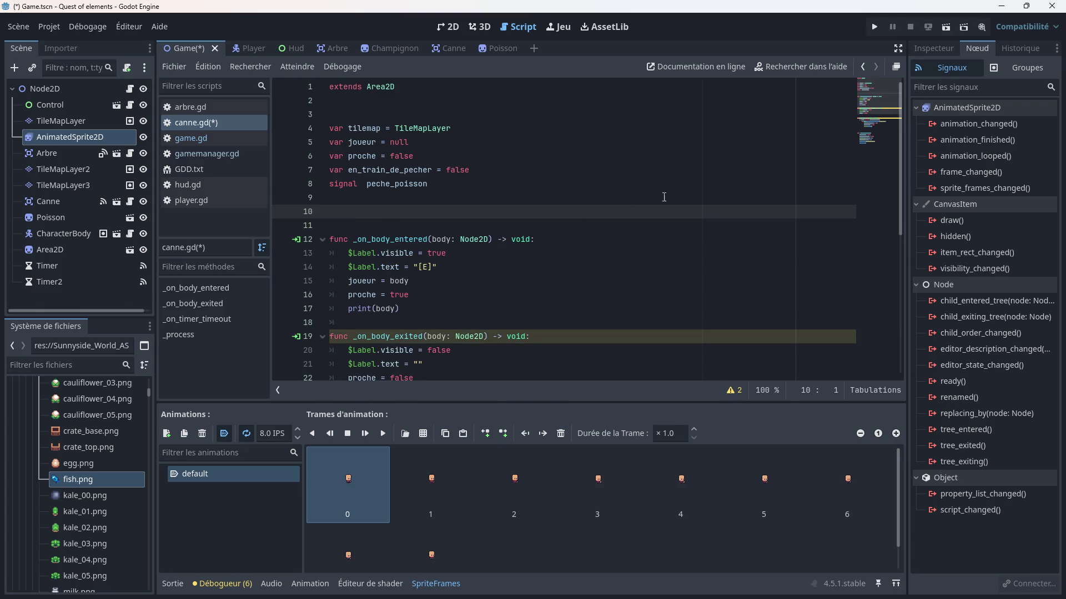
- Select TileMapLayer2, verify the tilemapgrp group is checked, and switch to the Canne scene
{"action": "left_click", "coordinate": [61, 168]}
{"action": "scroll", "coordinate": [448, 257], "scroll_direction": "down", "scroll_amount": 2}
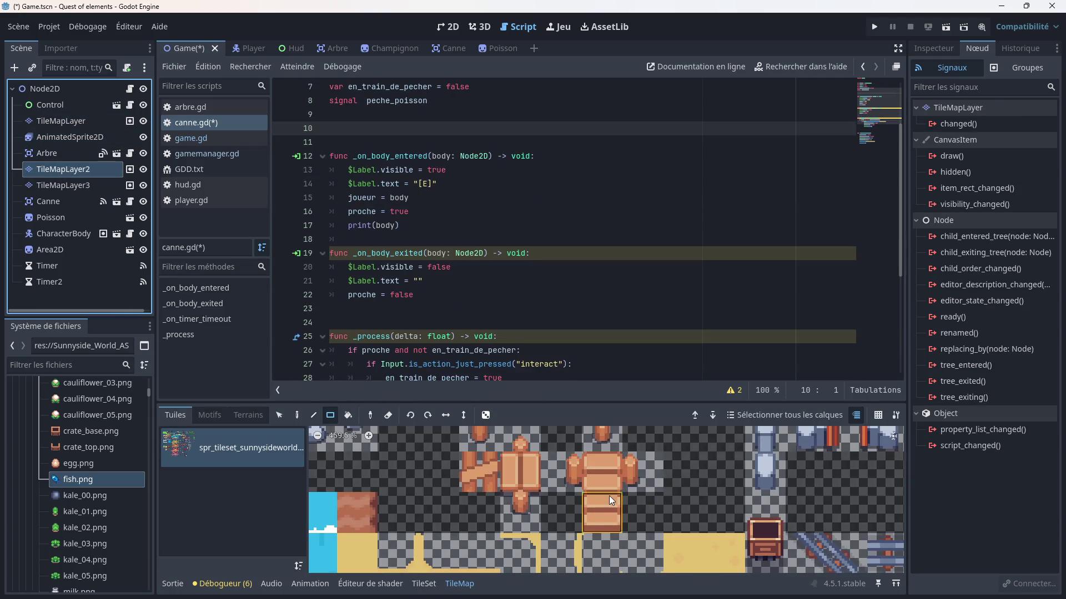
{"action": "scroll", "coordinate": [608, 495], "scroll_direction": "down", "scroll_amount": 2}
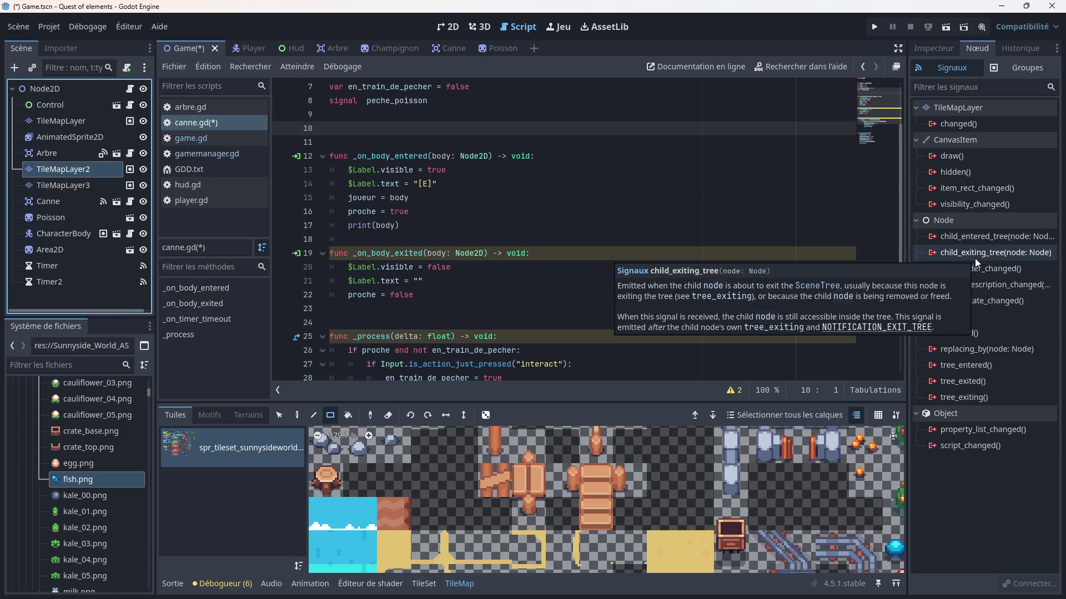
{"action": "mouse_move", "coordinate": [1001, 314]}
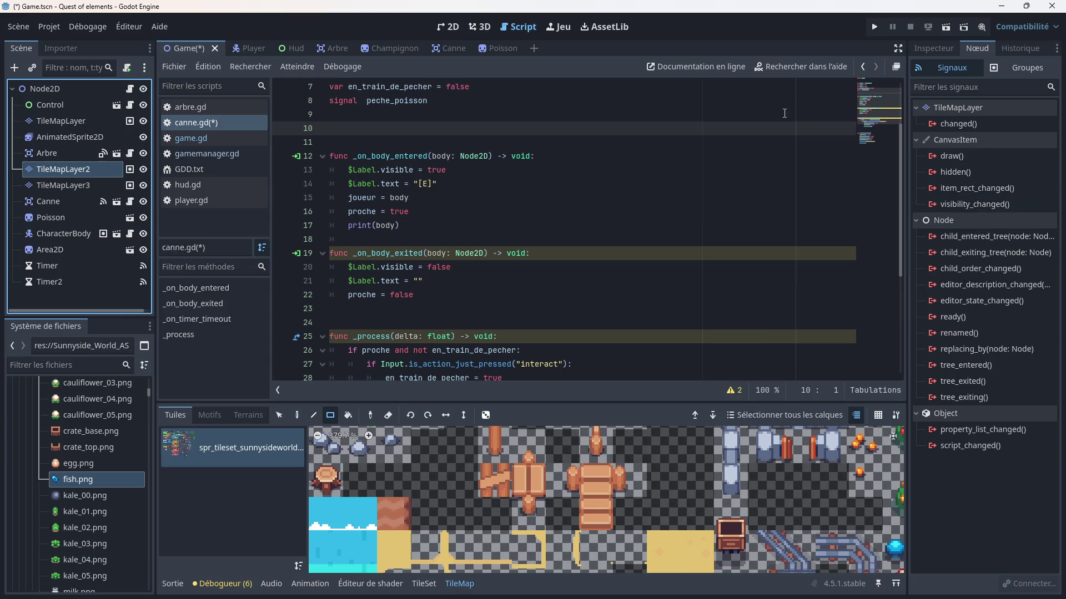
{"action": "left_click", "coordinate": [1016, 70]}
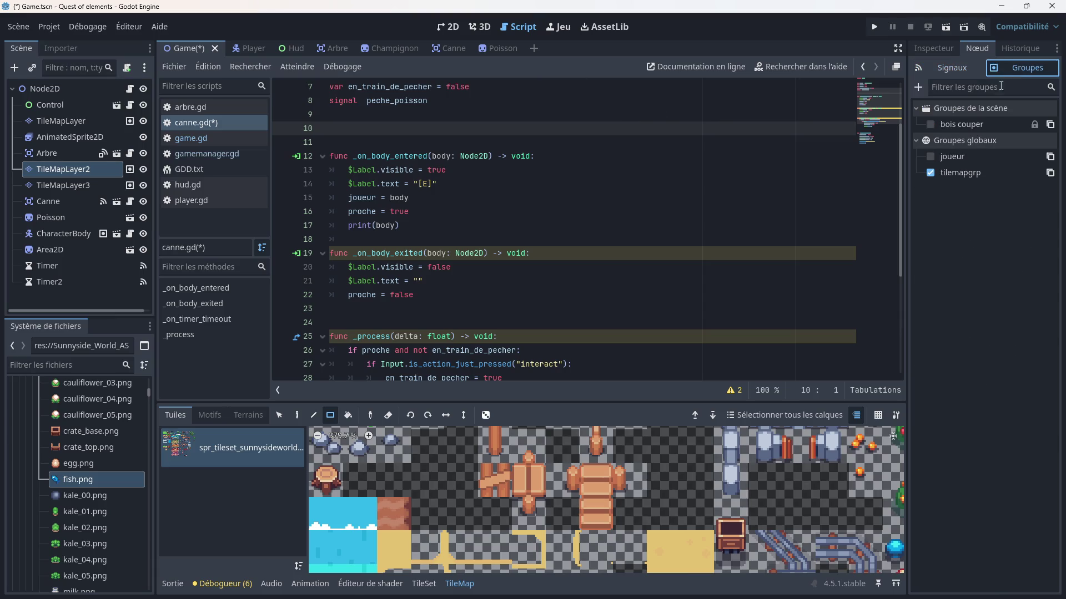
{"action": "left_click", "coordinate": [991, 174]}
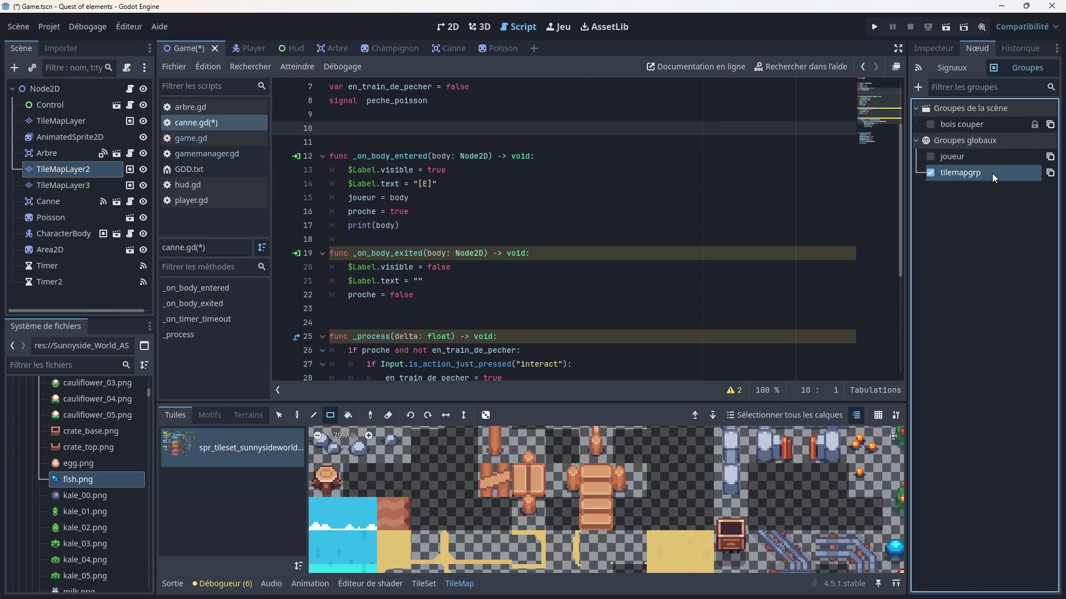
{"action": "left_click", "coordinate": [453, 47]}
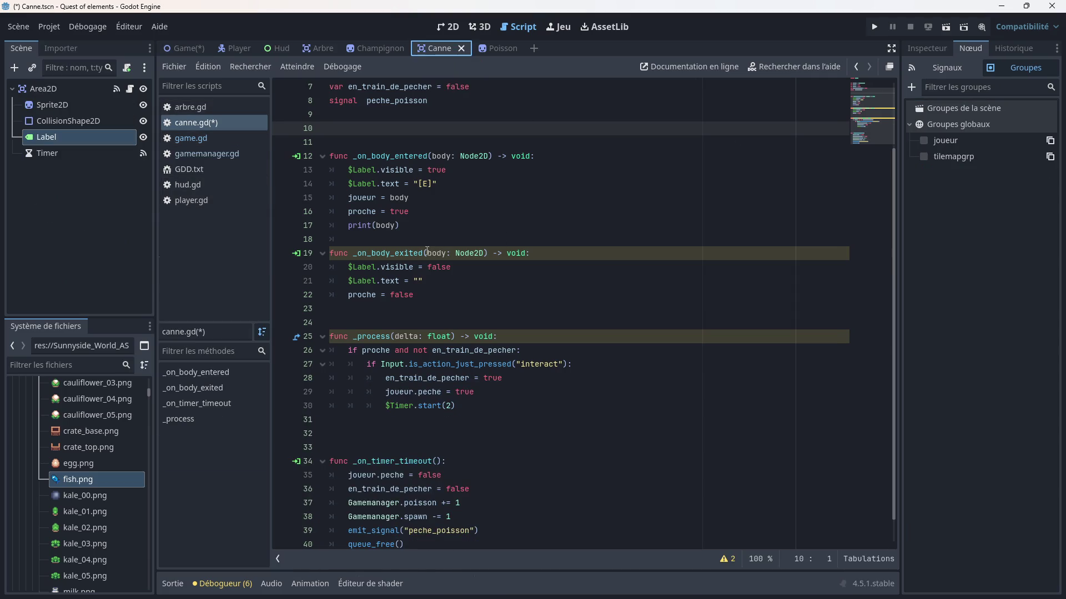
- Show the Label's signals in the Node dock and place the cursor on empty line 9 of canne.gd
{"action": "scroll", "coordinate": [444, 239], "scroll_direction": "up", "scroll_amount": 2}
{"action": "left_click", "coordinate": [483, 222]}
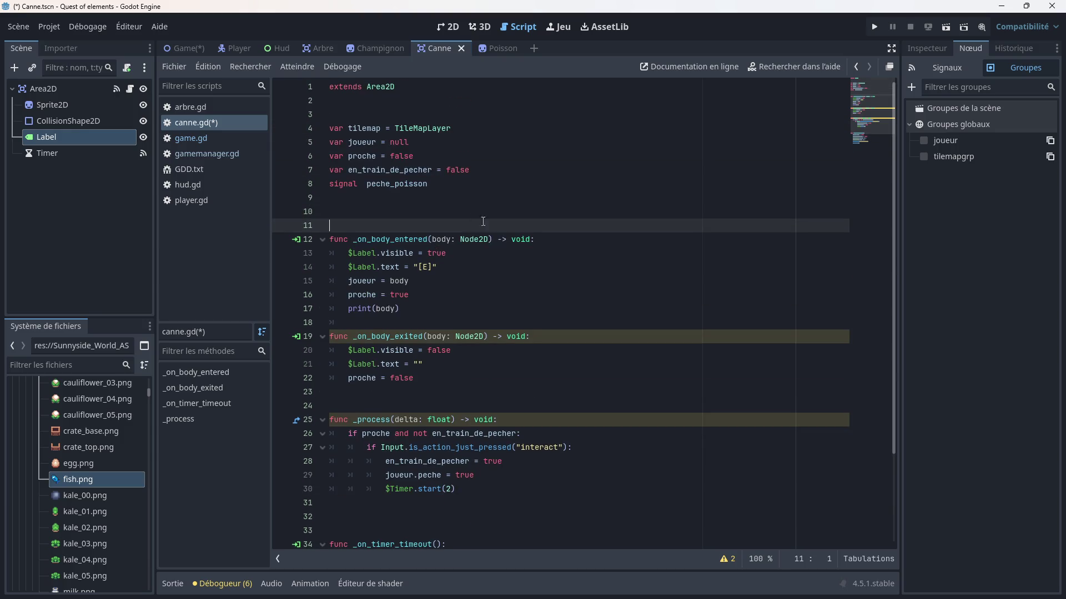
{"action": "left_click", "coordinate": [934, 68]}
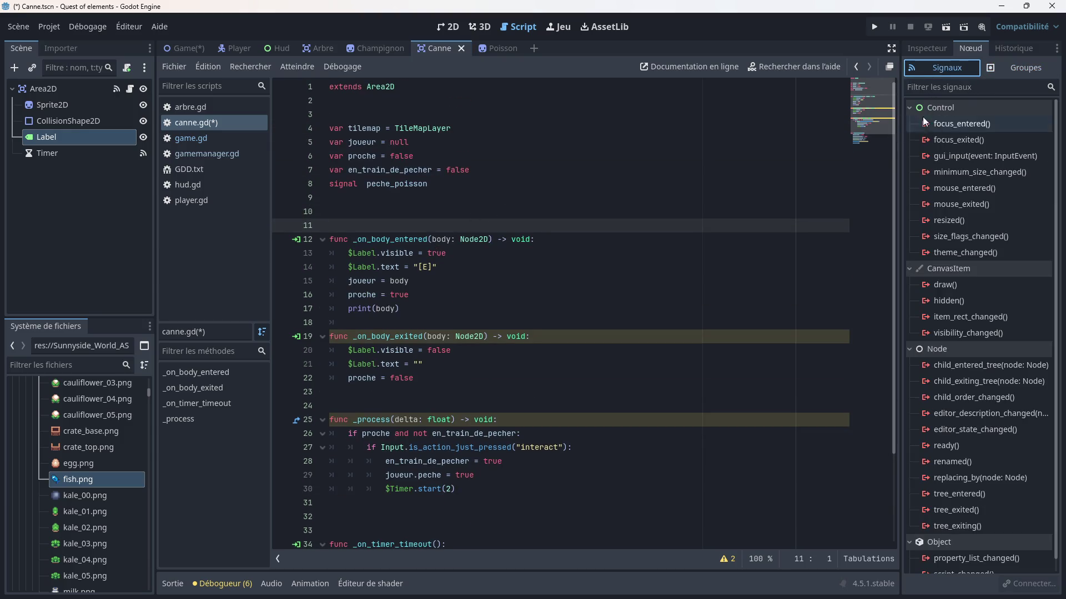
{"action": "scroll", "coordinate": [974, 327], "scroll_direction": "down", "scroll_amount": 1}
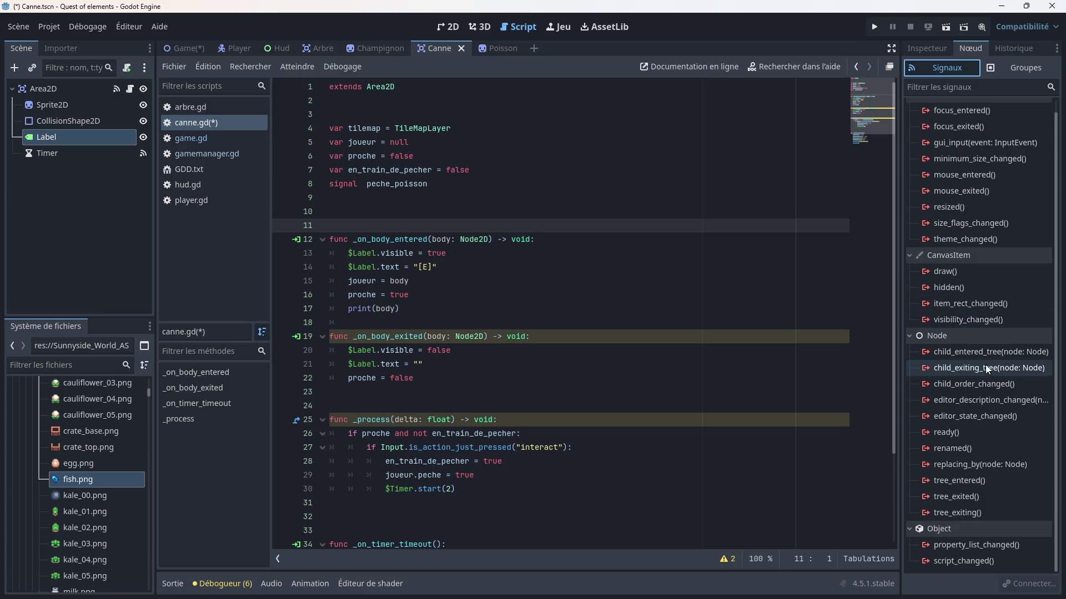
{"action": "mouse_move", "coordinate": [985, 371]}
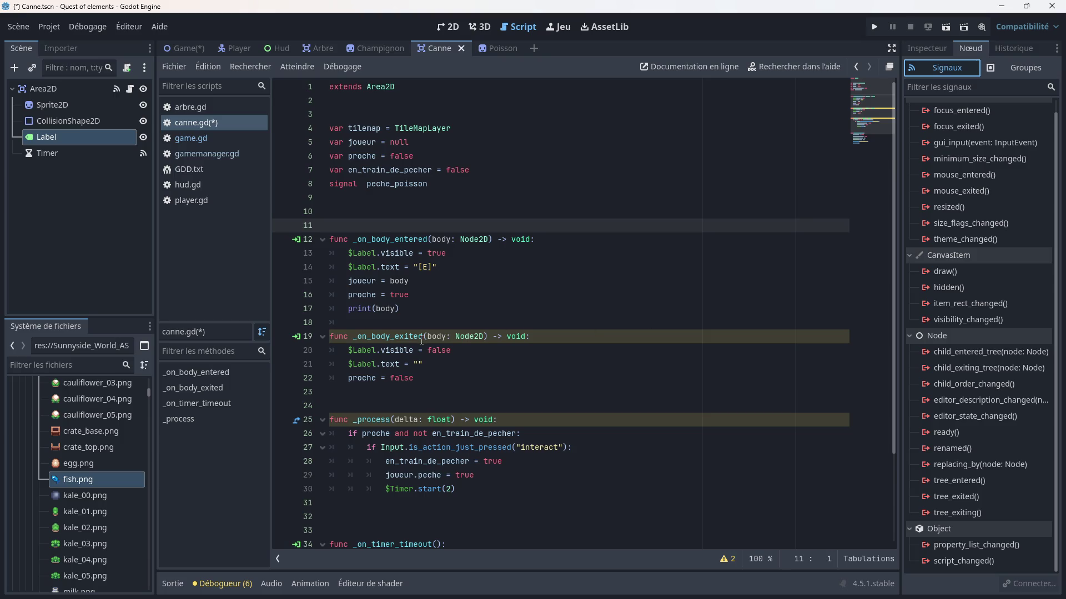
{"action": "left_click", "coordinate": [421, 289]}
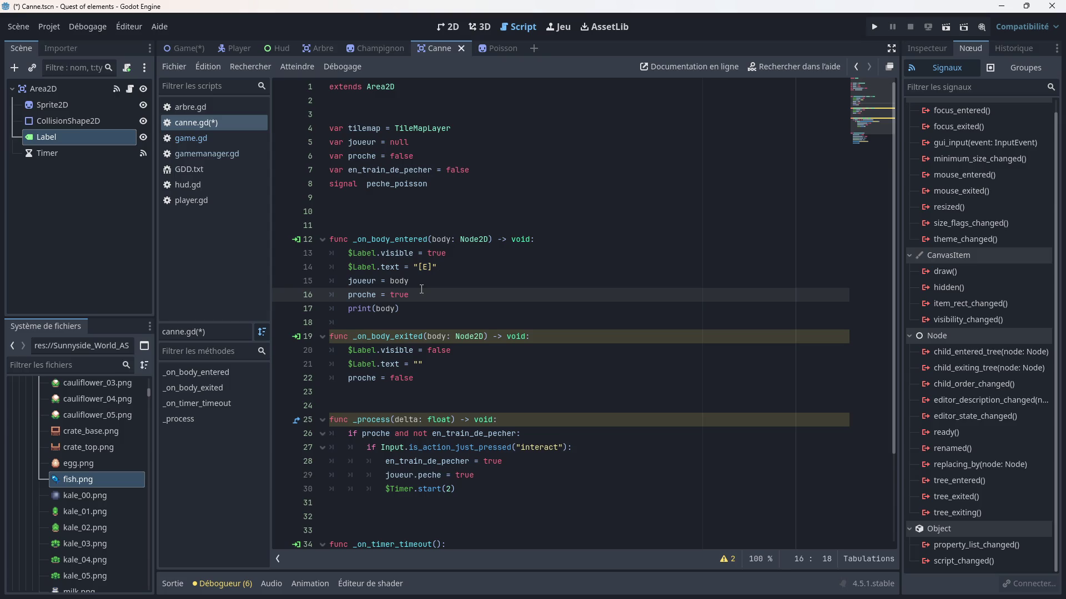
{"action": "left_click", "coordinate": [338, 200]}
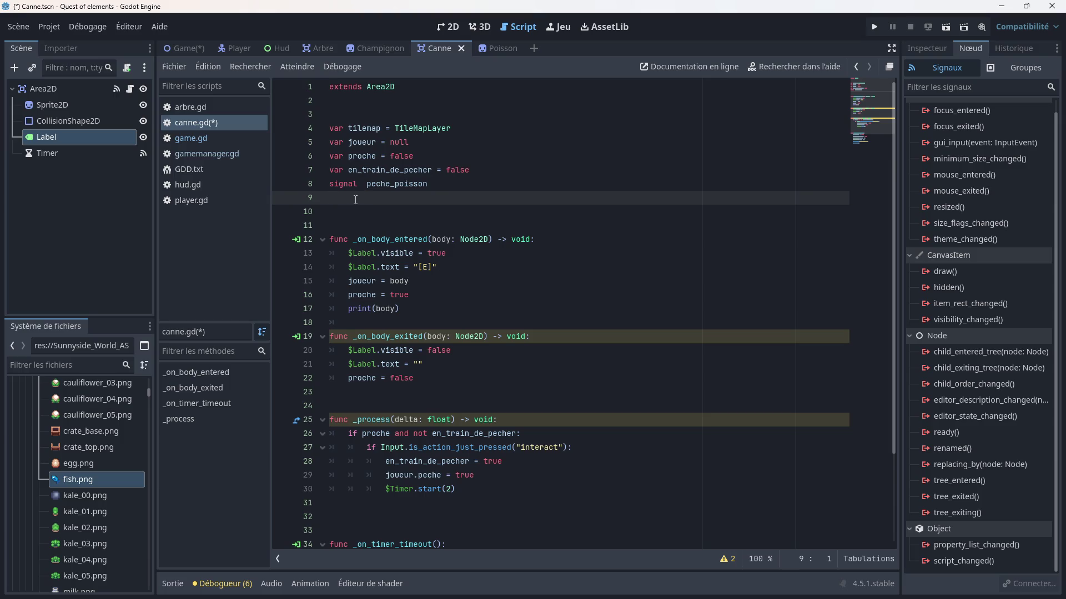
- Write func _ready() -> void: containing $Label.visible = false, then indent line 12
{"action": "key", "text": "Return"}
{"action": "type", "text": "func_"}
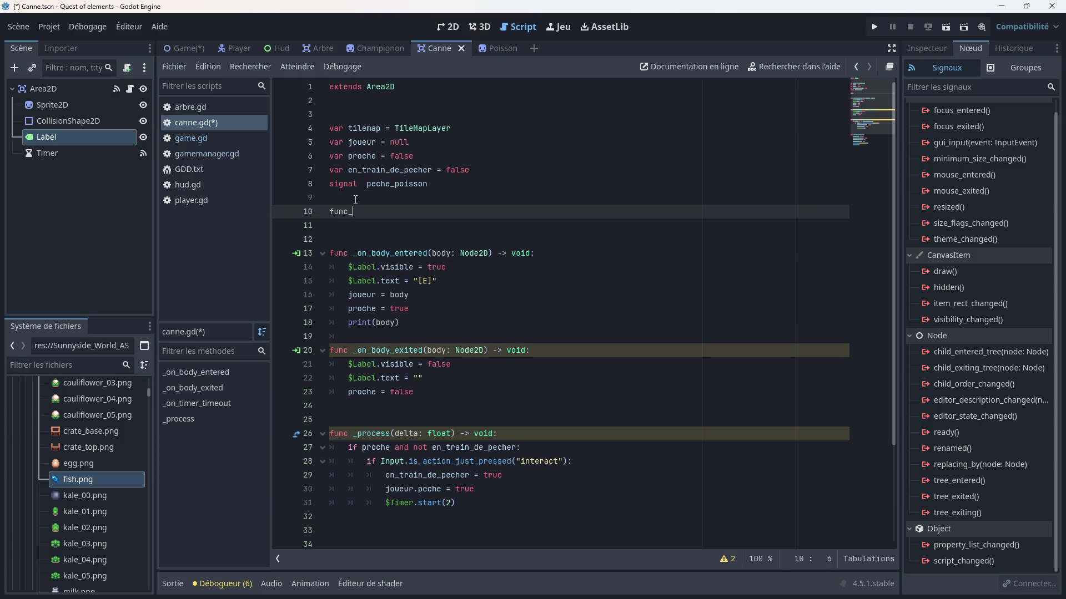
{"action": "key", "text": "BackSpace"}
{"action": "key", "text": "BackSpace"}
{"action": "type", "text": "read"}
{"action": "key", "text": "Return"}
{"action": "key", "text": "Return"}
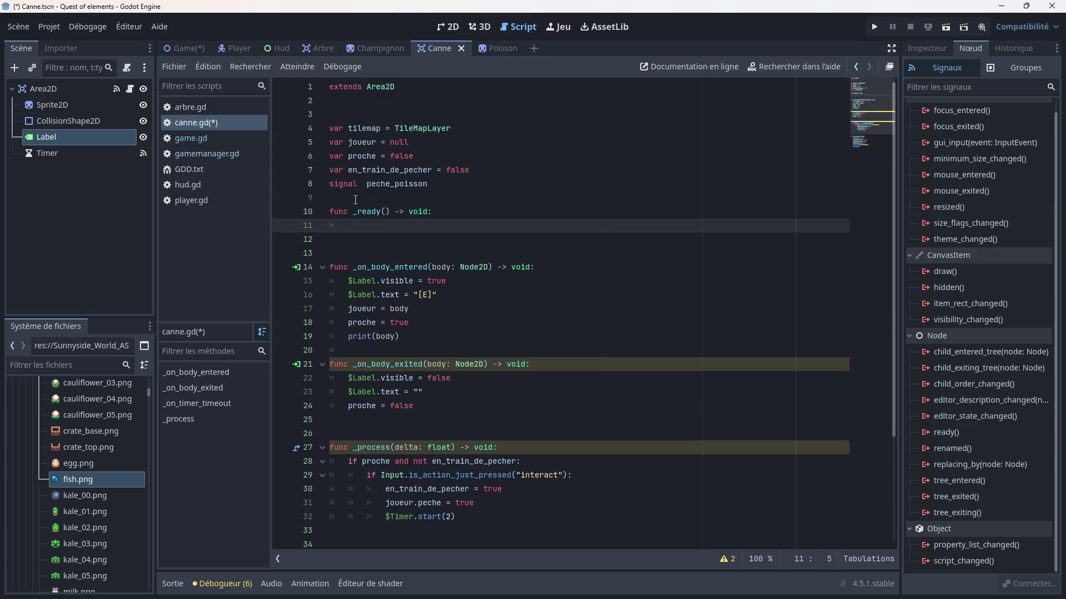
{"action": "mouse_move", "coordinate": [98, 141]}
{"action": "left_mouse_down"}
{"action": "mouse_move", "coordinate": [333, 189]}
{"action": "mouse_move", "coordinate": [361, 225]}
{"action": "left_mouse_up"}
{"action": "type", "text": ".v"}
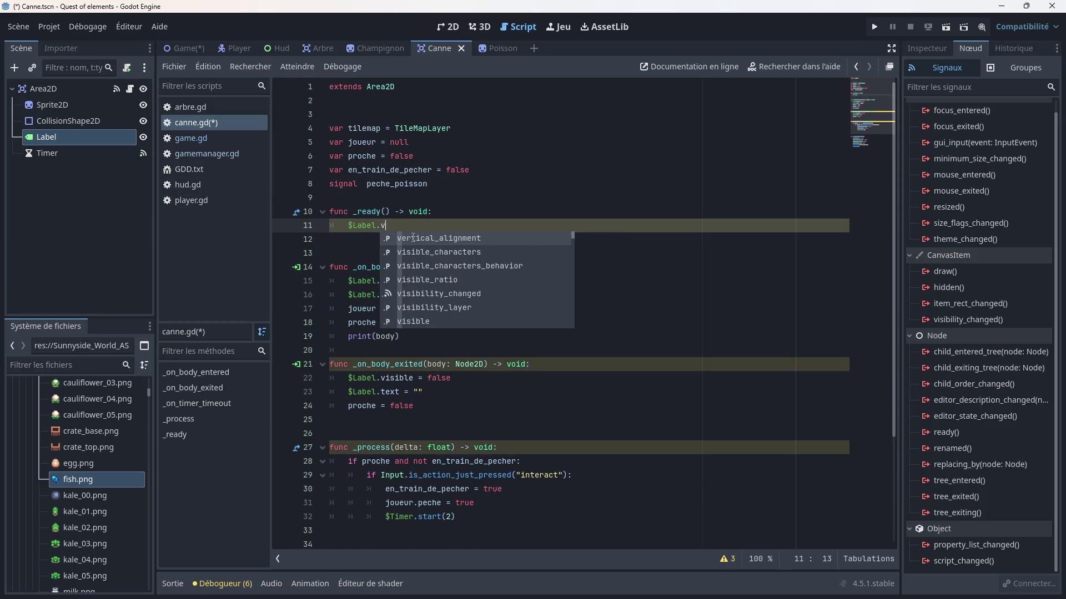
{"action": "type", "text": "isible"}
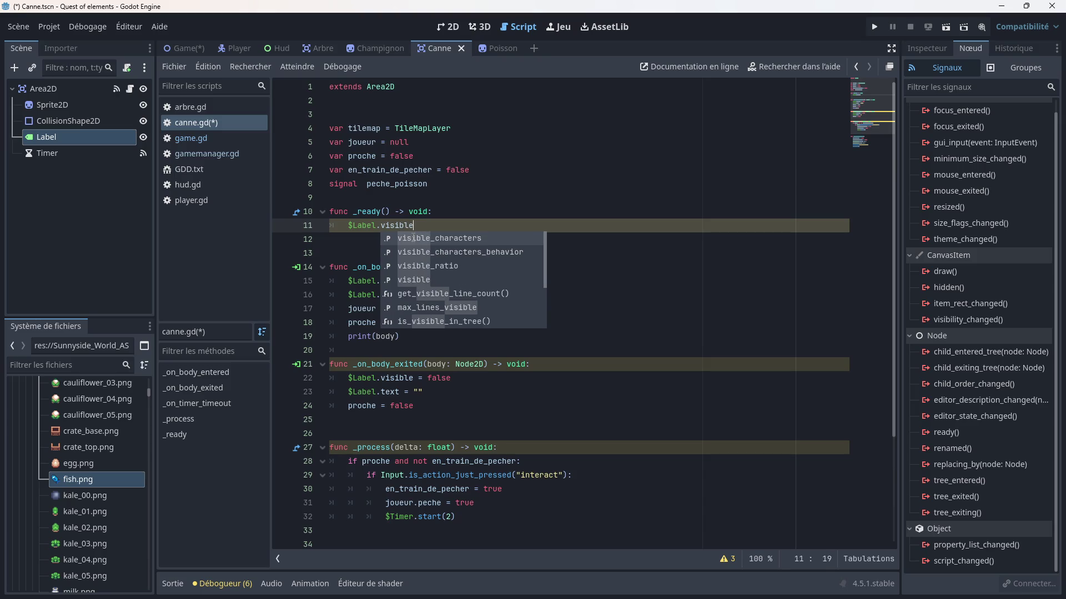
{"action": "type", "text": " = "}
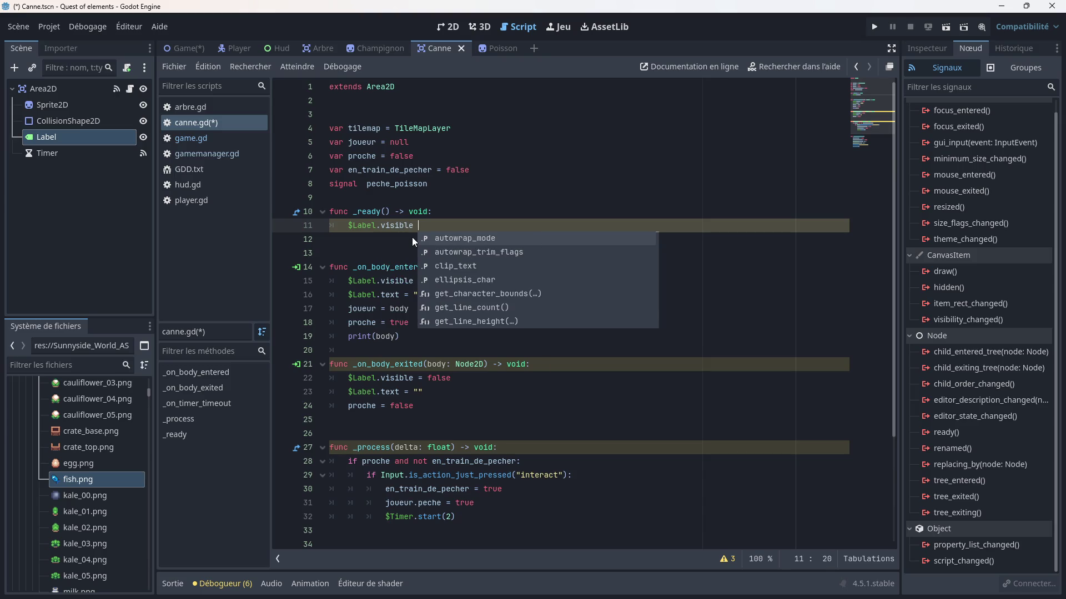
{"action": "type", "text": "false"}
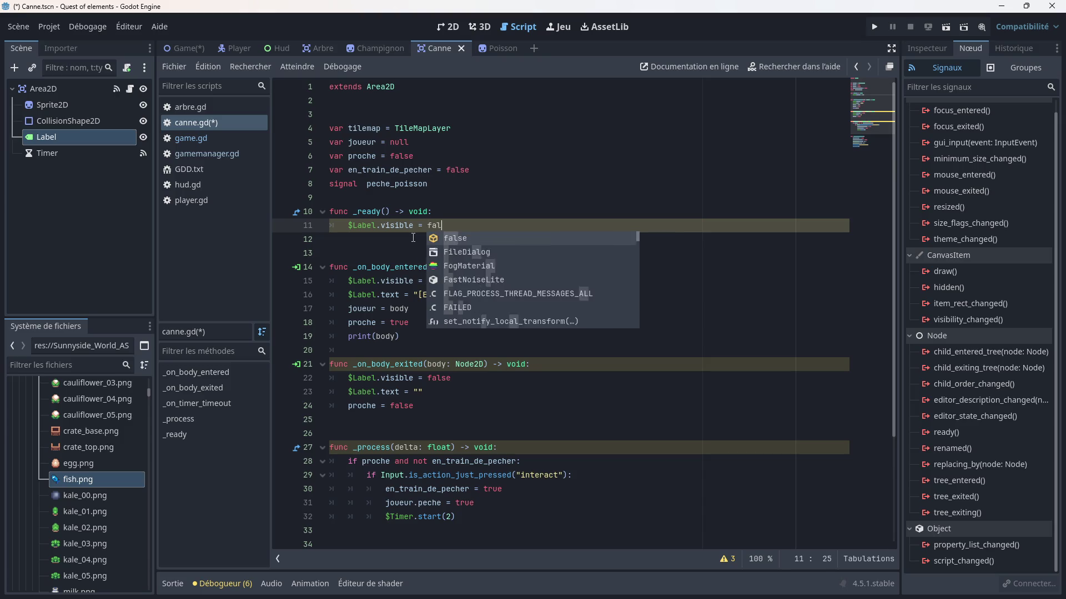
{"action": "left_click", "coordinate": [386, 238]}
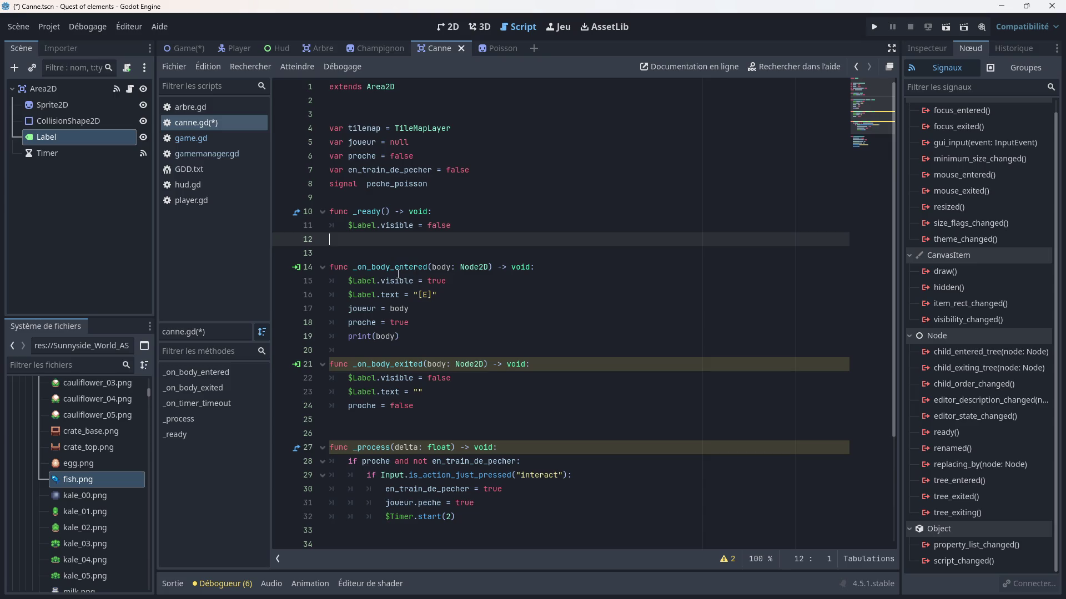
{"action": "key", "text": "Tab"}
- Replace the joueur = body line with tilemap and an _on_body_exited() completion on line 12
{"action": "type", "text": "joueur = "}
{"action": "type", "text": "body"}
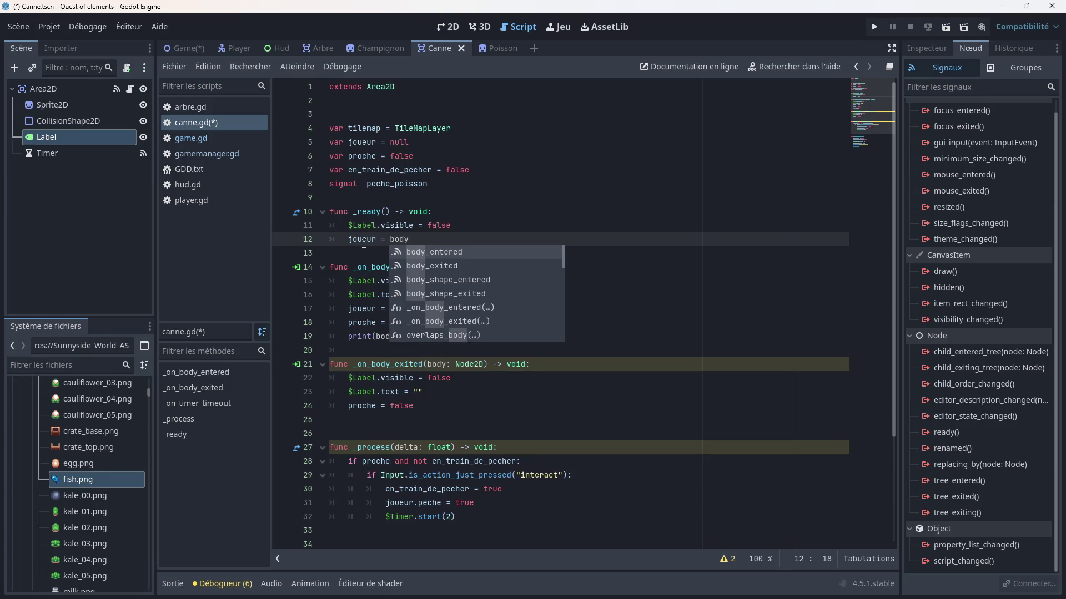
{"action": "key", "text": "BackSpace"}
{"action": "key", "text": "BackSpace"}
{"action": "key", "text": "BackSpace"}
{"action": "key", "text": "BackSpace"}
{"action": "key", "text": "BackSpace"}
{"action": "key", "text": "BackSpace"}
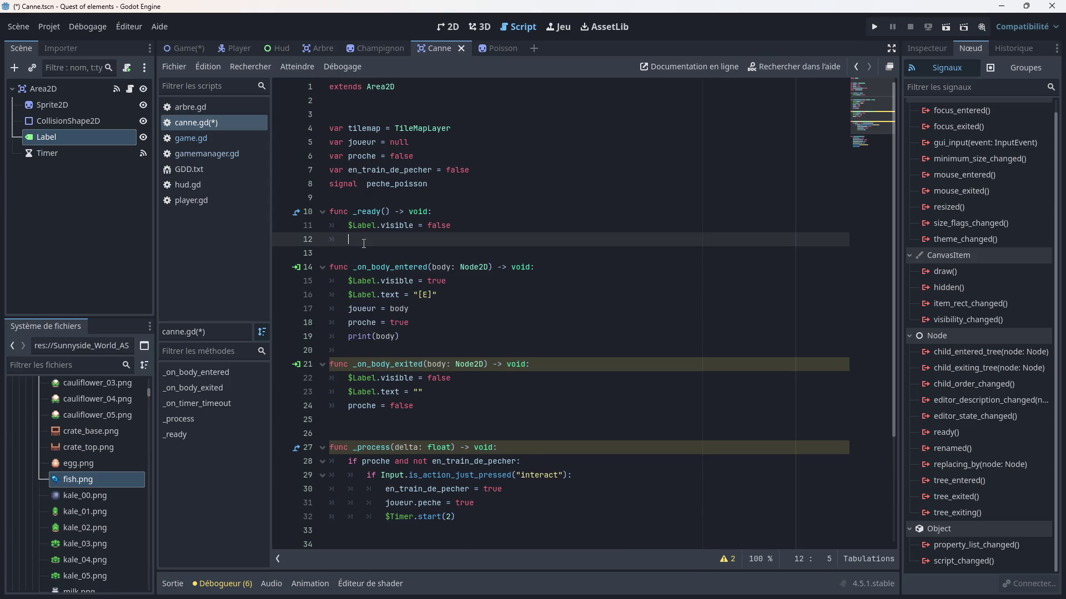
{"action": "type", "text": "tile"}
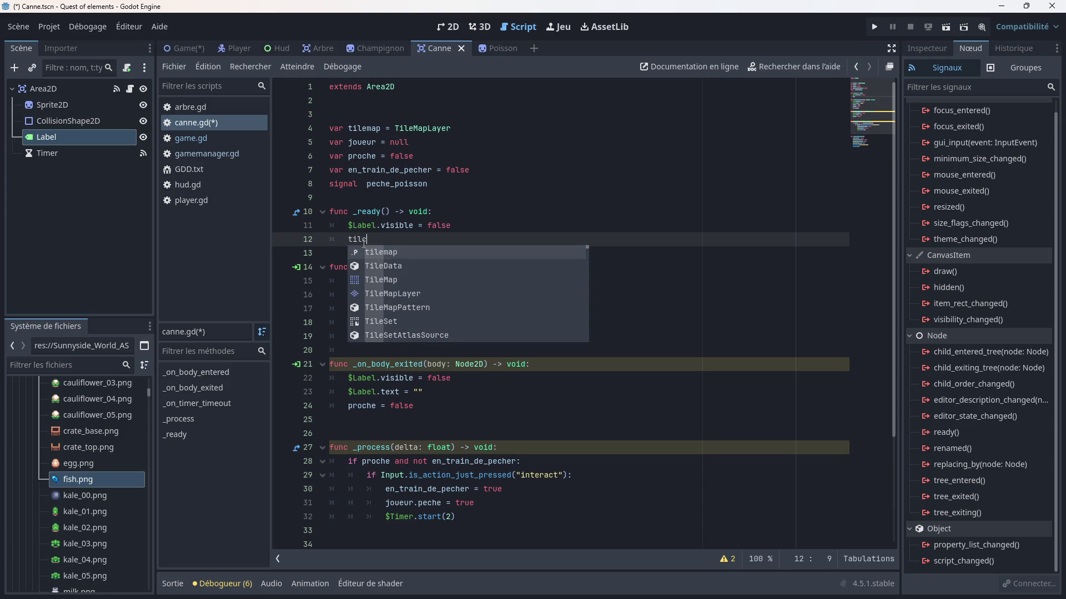
{"action": "key", "text": "Return"}
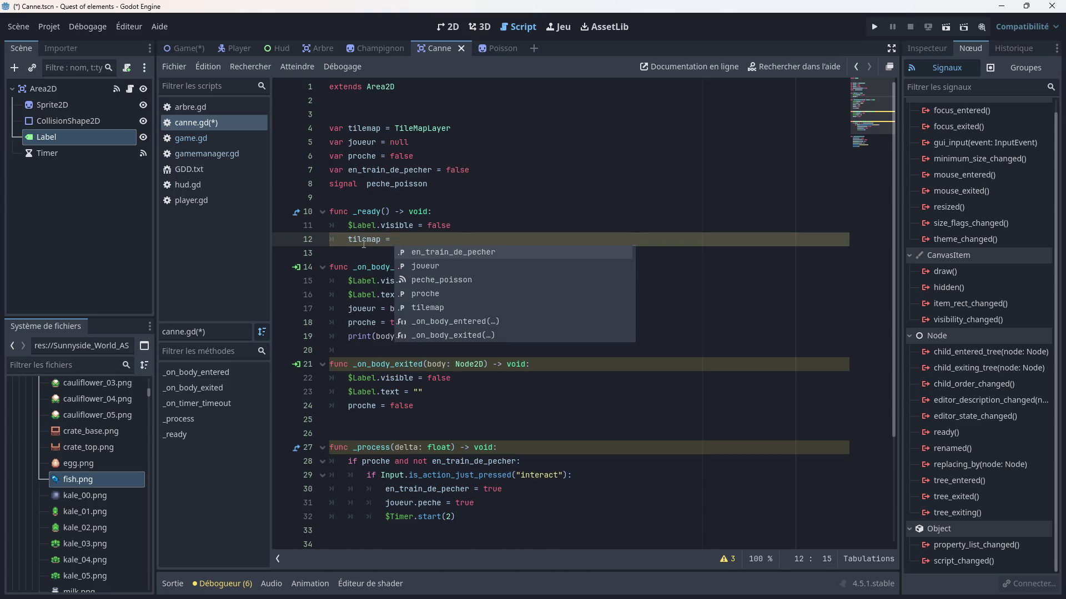
{"action": "key", "text": "Down"}
{"action": "key", "text": "Down"}
{"action": "key", "text": "Down"}
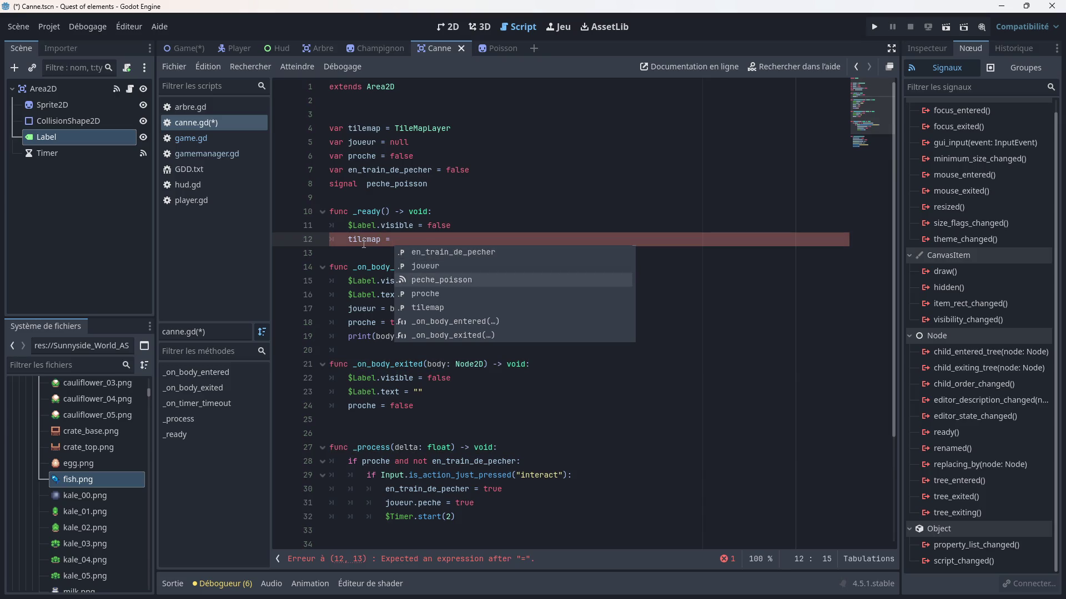
{"action": "key", "text": "Return"}
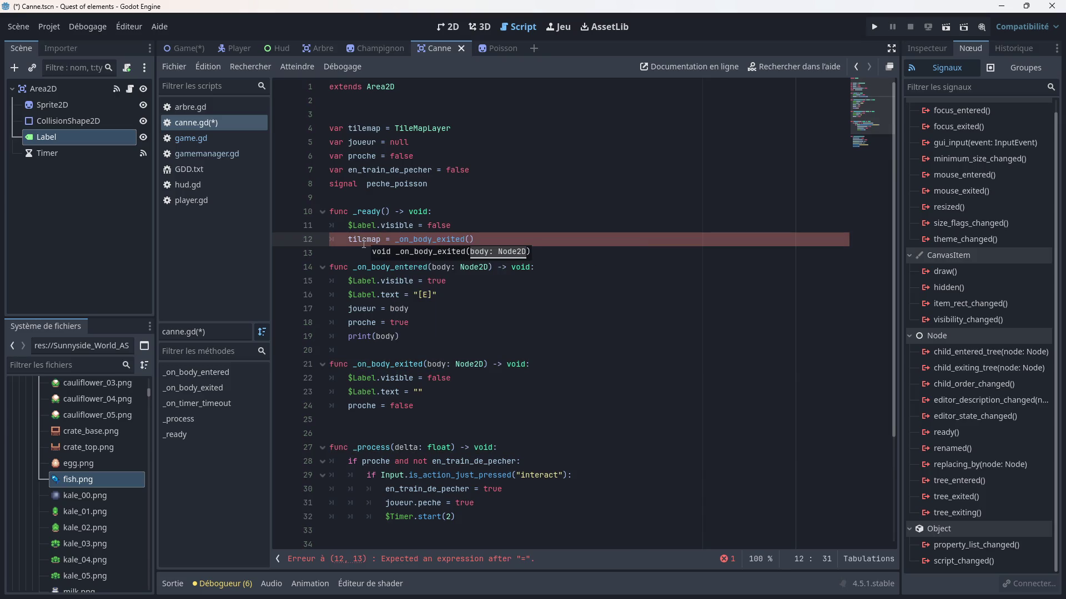
- Delete the comparison and _on_body_exited() call after tilemap on line 12
{"action": "left_click", "coordinate": [508, 229]}
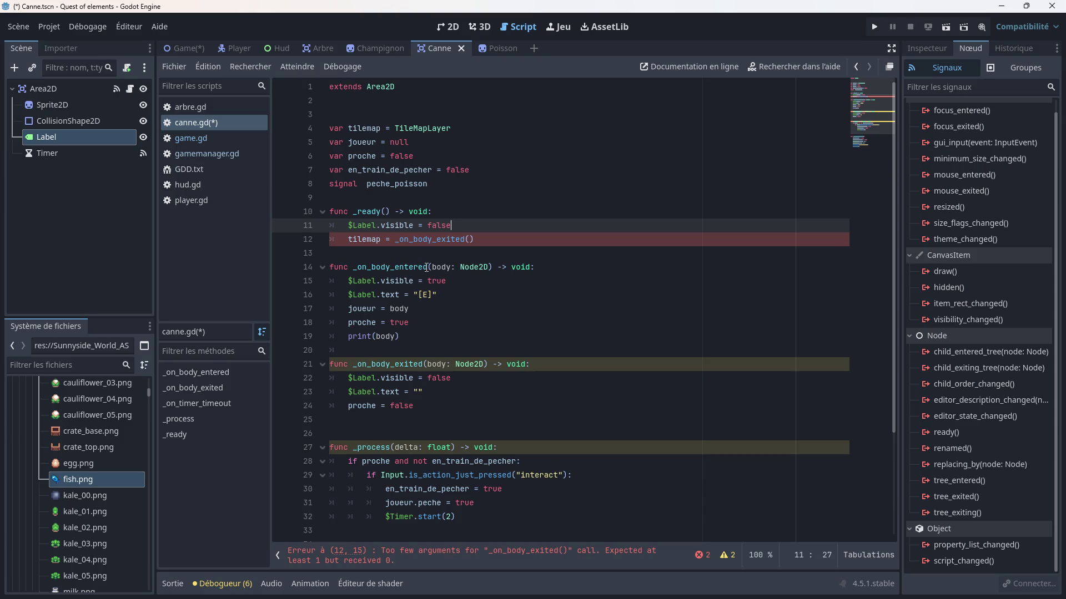
{"action": "left_click", "coordinate": [385, 241]}
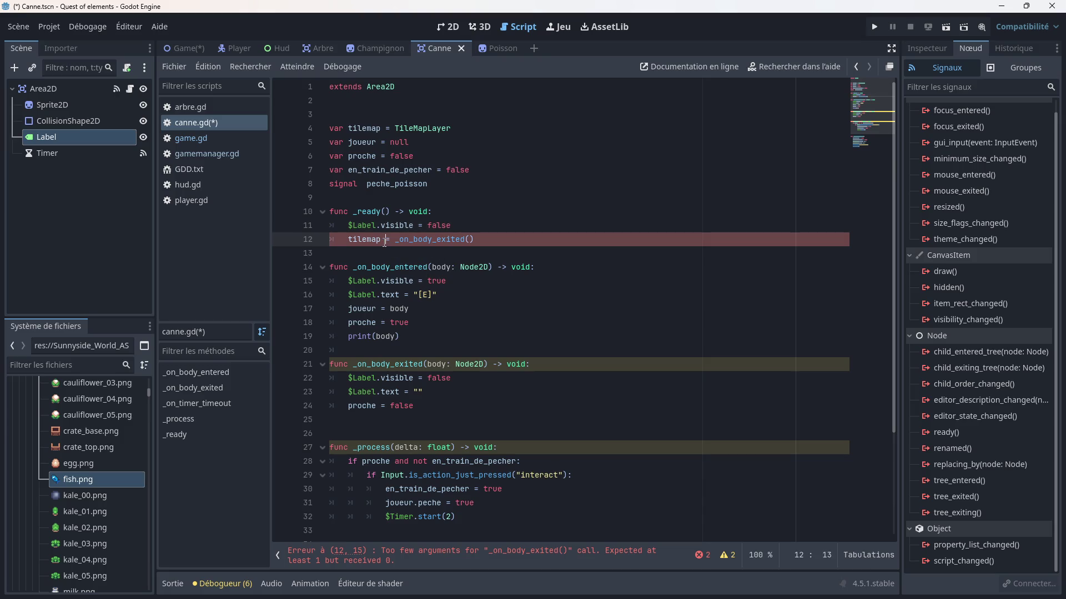
{"action": "type", "text": "="}
{"action": "left_click", "coordinate": [489, 222]}
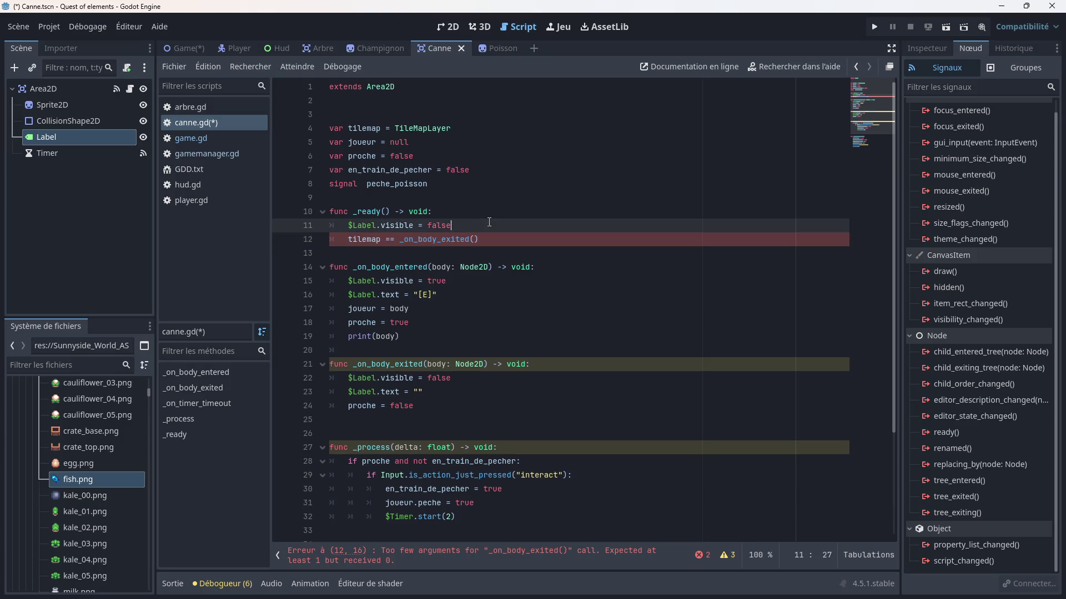
{"action": "left_click", "coordinate": [485, 237]}
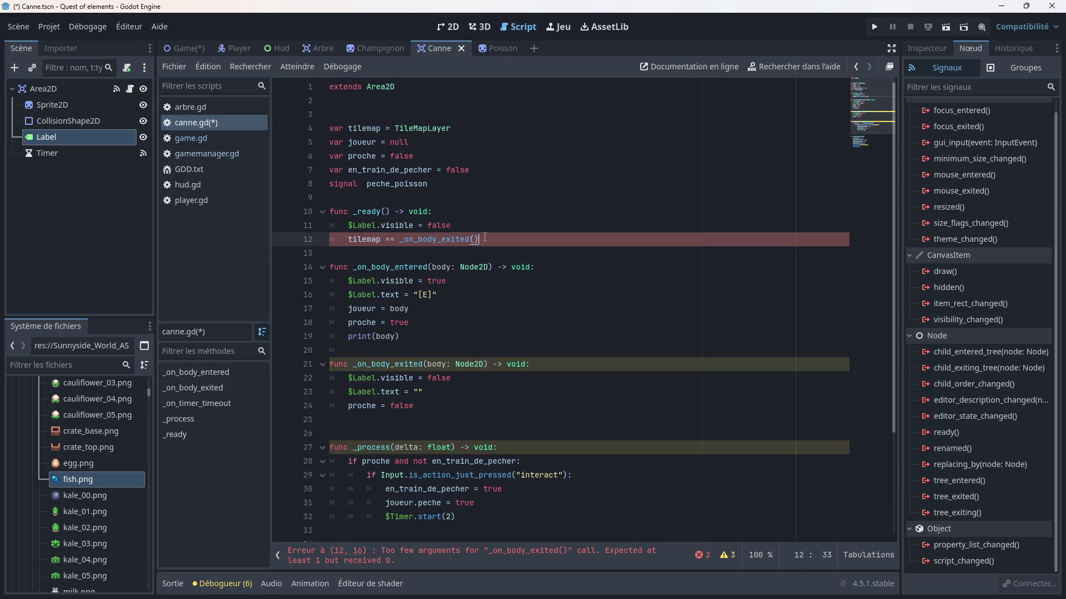
{"action": "left_click", "coordinate": [475, 239]}
{"action": "key", "text": "ctrl+space"}
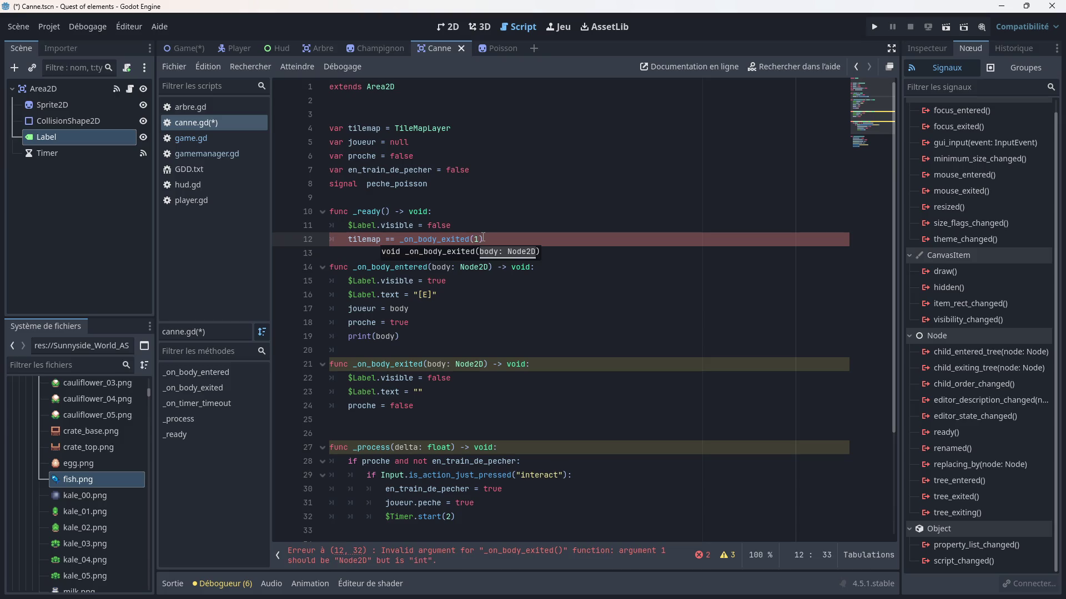
{"action": "left_click_drag", "start_coordinate": [479, 238], "coordinate": [386, 239]}
{"action": "key", "text": "BackSpace"}
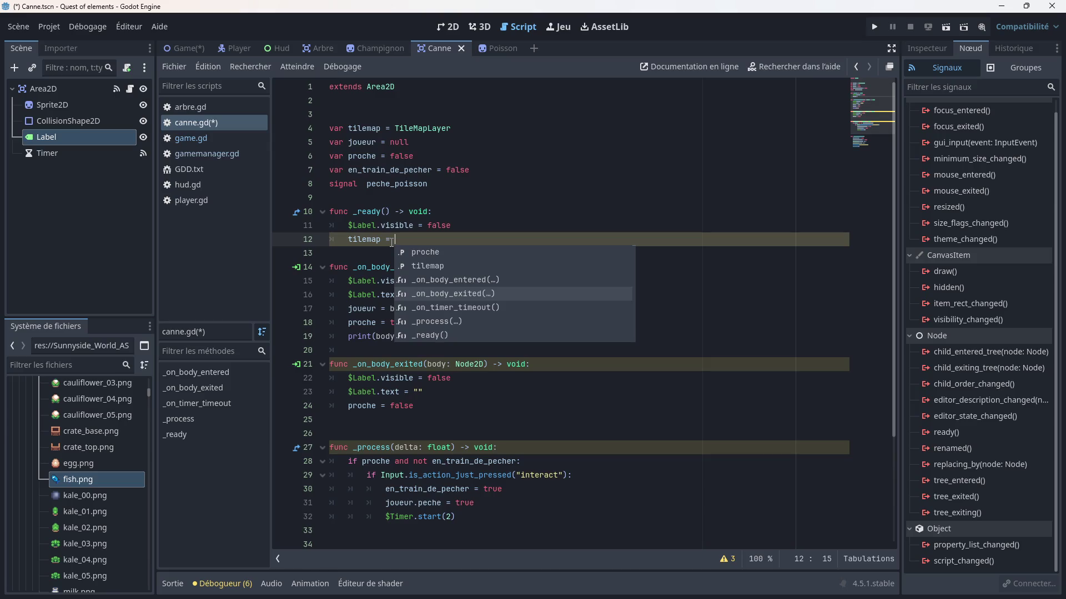
- Complete line 12 as tilemap = collision_mask, save canne.gd and run the game
{"action": "scroll", "coordinate": [440, 289], "scroll_direction": "down", "scroll_amount": 4}
{"action": "scroll", "coordinate": [442, 295], "scroll_direction": "down", "scroll_amount": 6}
{"action": "scroll", "coordinate": [448, 311], "scroll_direction": "down", "scroll_amount": 5}
{"action": "scroll", "coordinate": [450, 315], "scroll_direction": "down", "scroll_amount": 8}
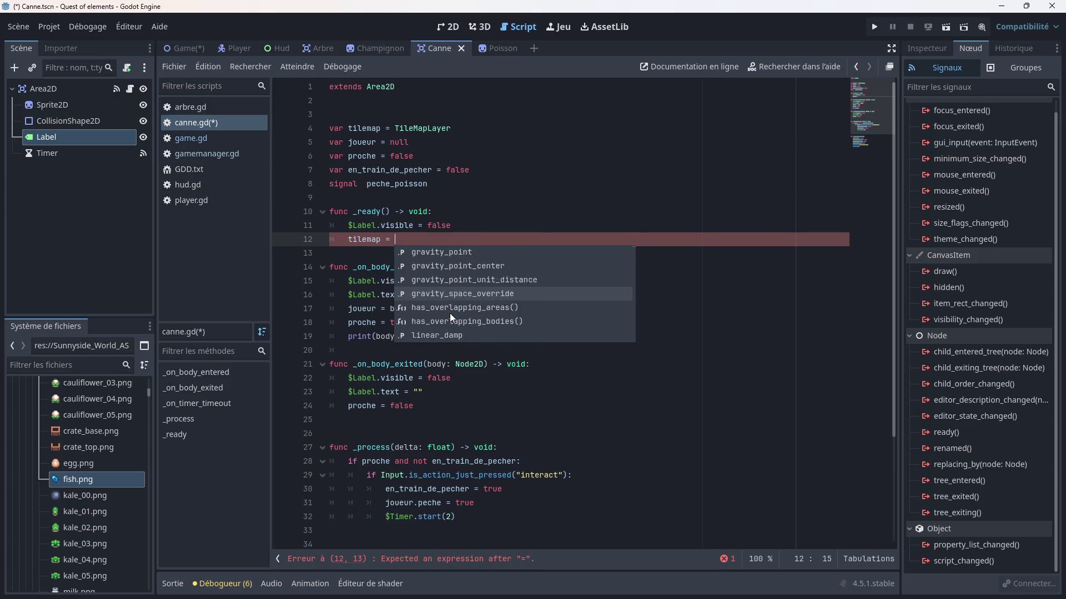
{"action": "scroll", "coordinate": [450, 313], "scroll_direction": "up", "scroll_amount": 10}
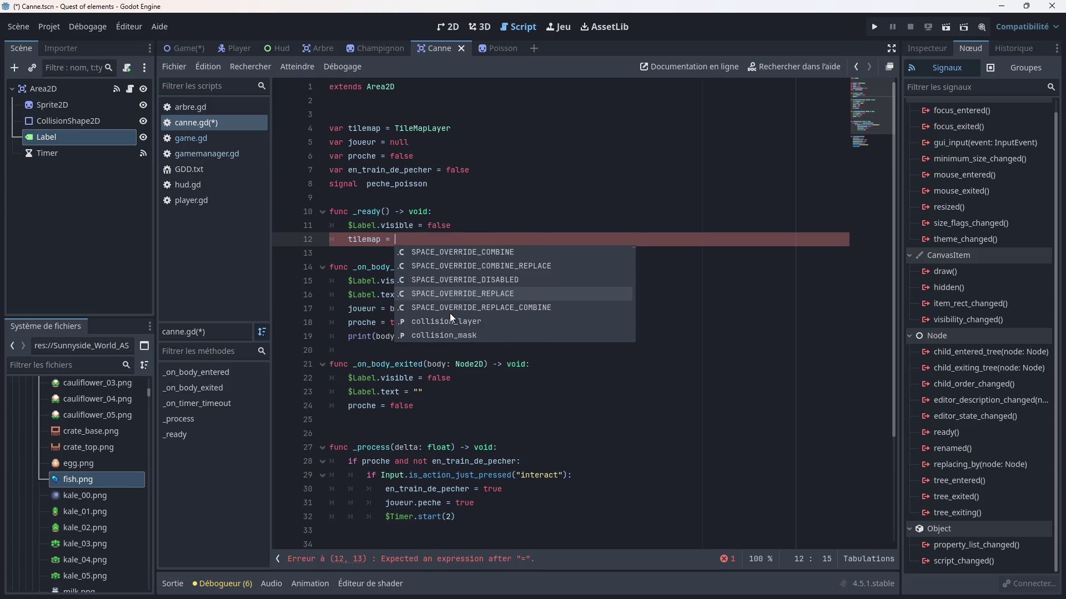
{"action": "scroll", "coordinate": [479, 304], "scroll_direction": "up", "scroll_amount": 1}
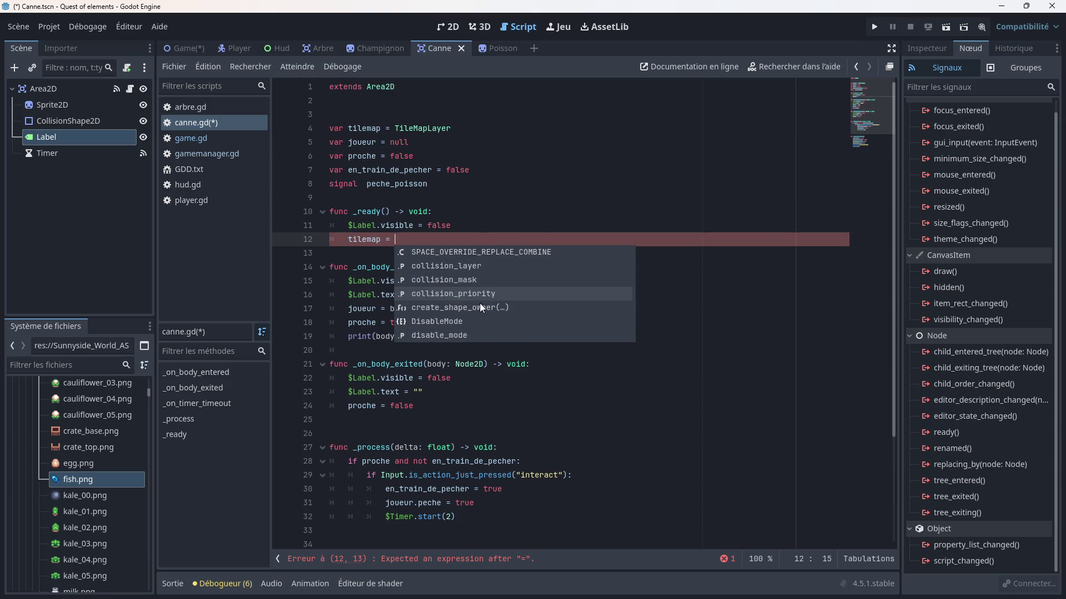
{"action": "left_click", "coordinate": [467, 279]}
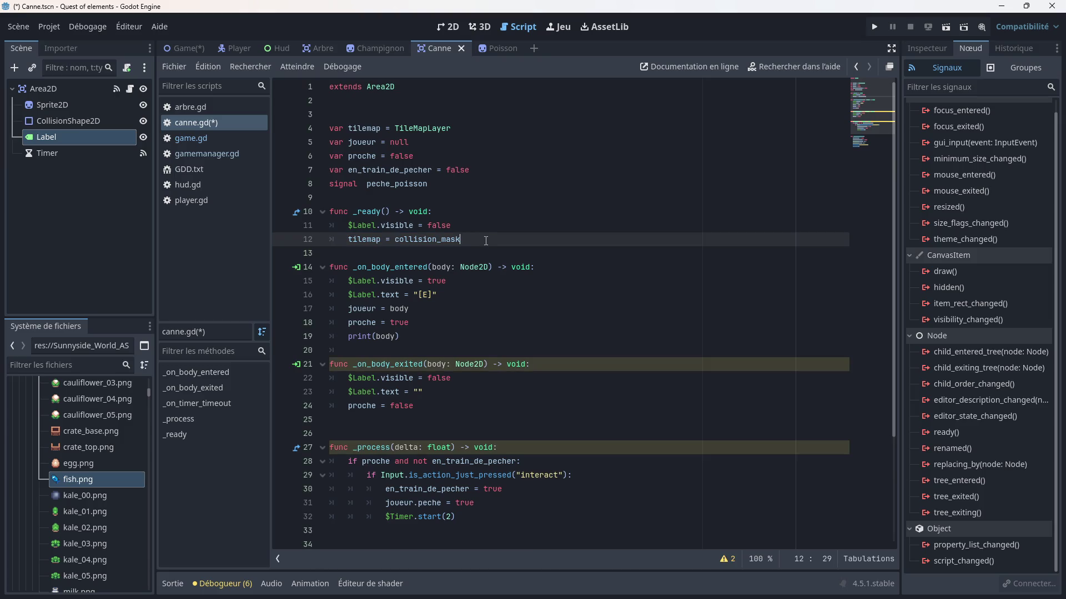
{"action": "key", "text": "ctrl+s"}
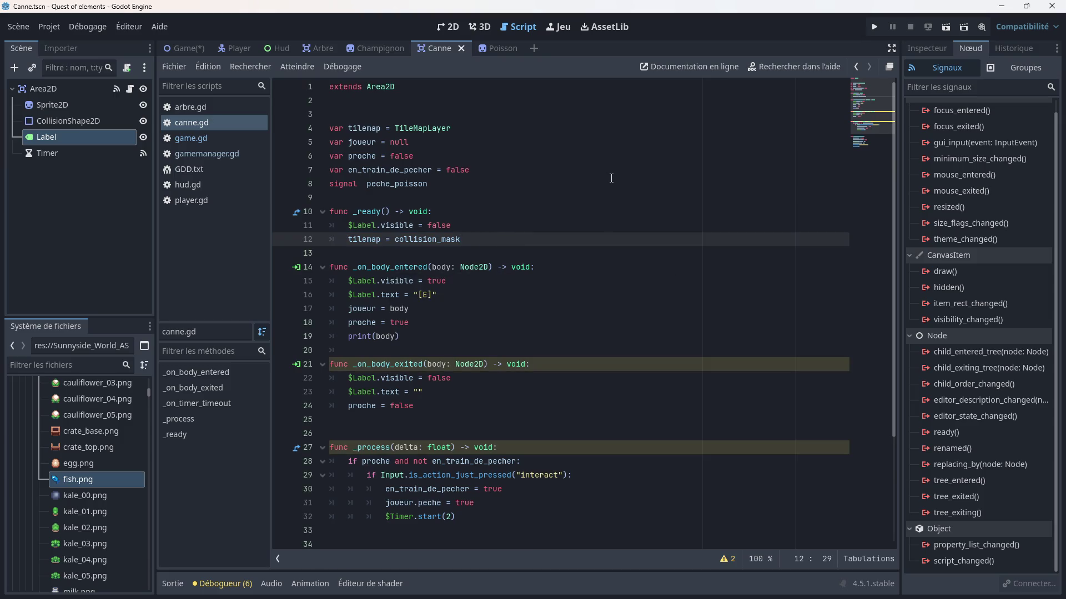
{"action": "left_click", "coordinate": [875, 26]}
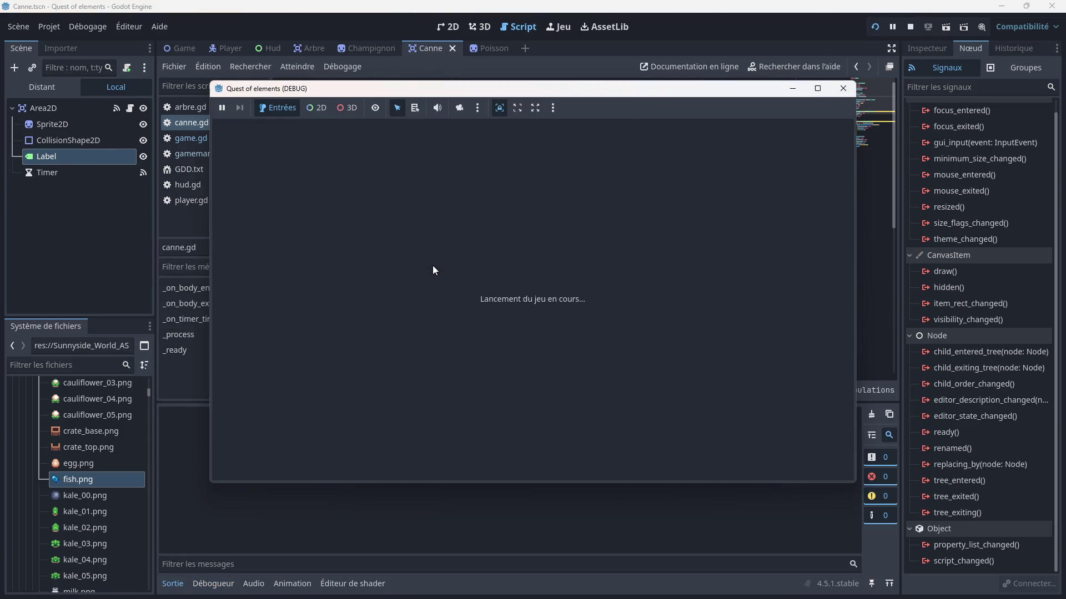
- Walk the player down and right onto the fishing dock, step on and off it, then stop the game
{"action": "key", "text": "Down"}
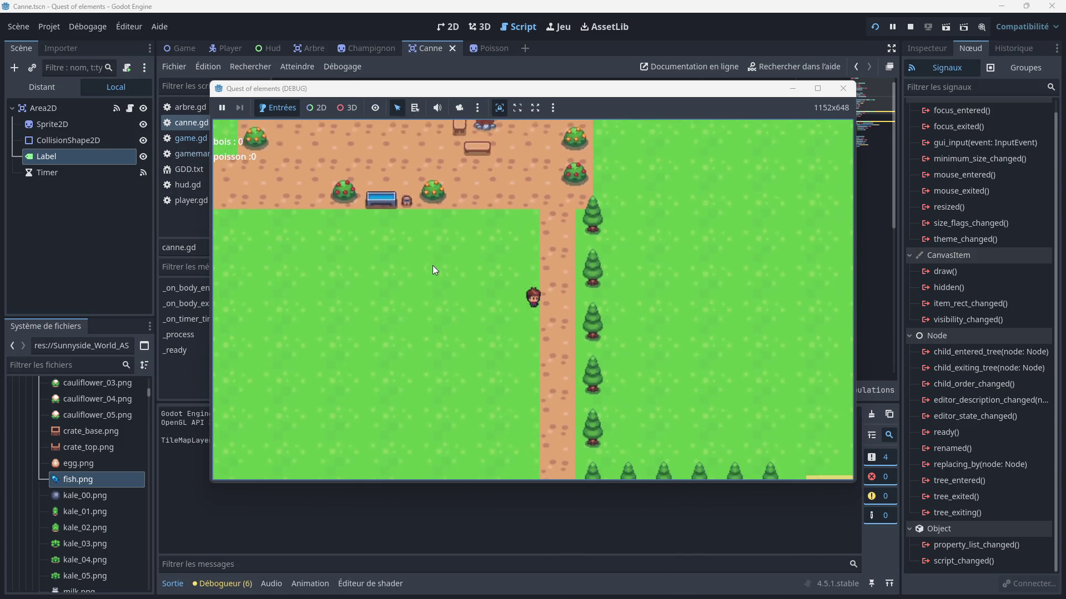
{"action": "key", "text": "Right"}
{"action": "key", "text": "Right"}
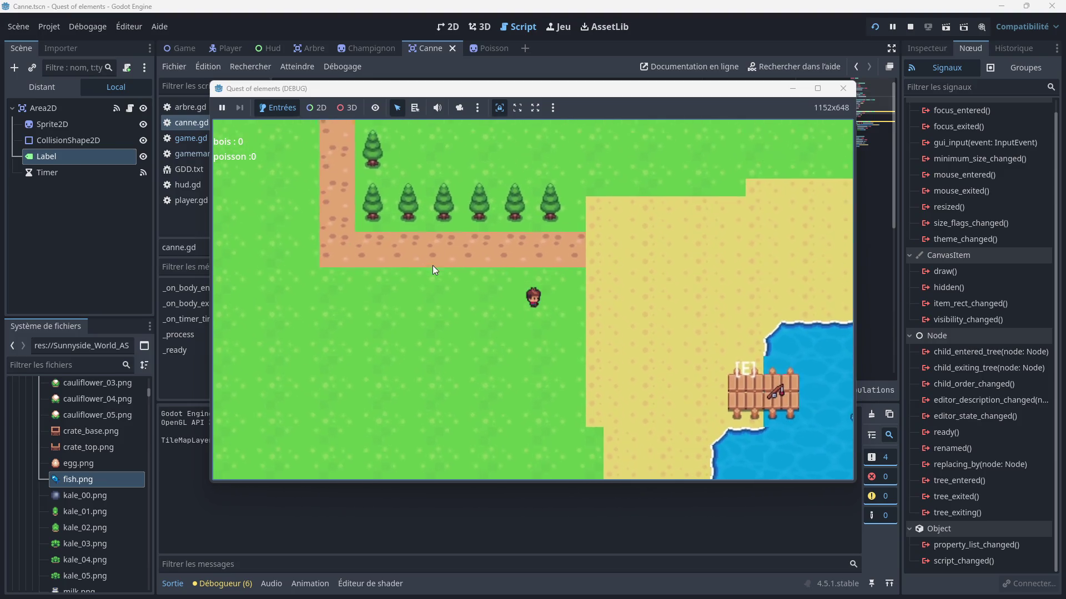
{"action": "key", "text": "Left"}
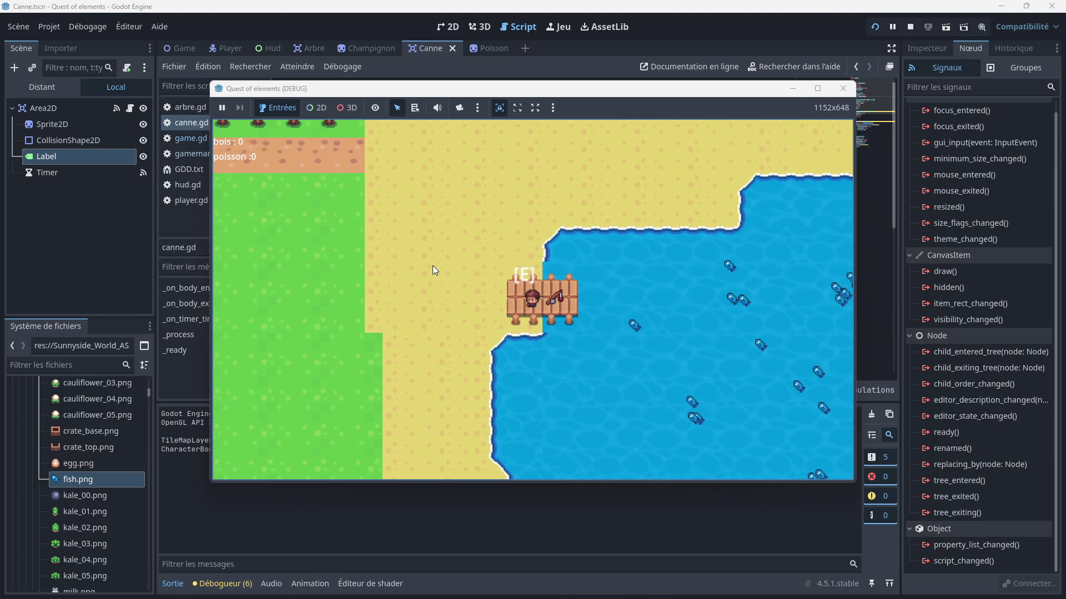
{"action": "key", "text": "Right"}
{"action": "key", "text": "Left"}
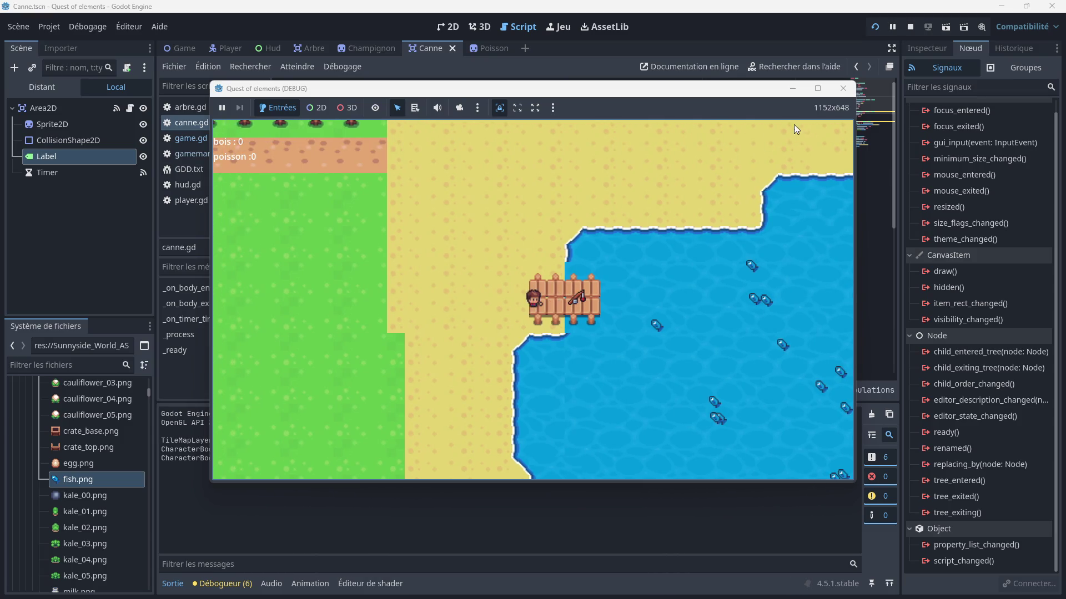
{"action": "left_click", "coordinate": [842, 88]}
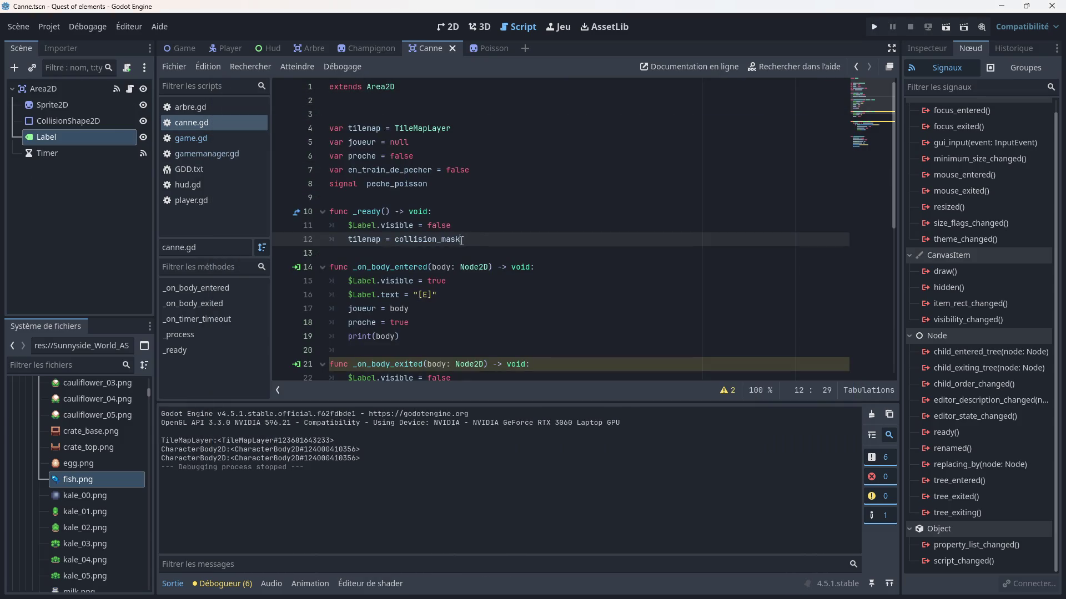
- Swap collision_mask for a 'col' suggestion, then delete the whole tilemap line from _ready
{"action": "mouse_move", "coordinate": [461, 239]}
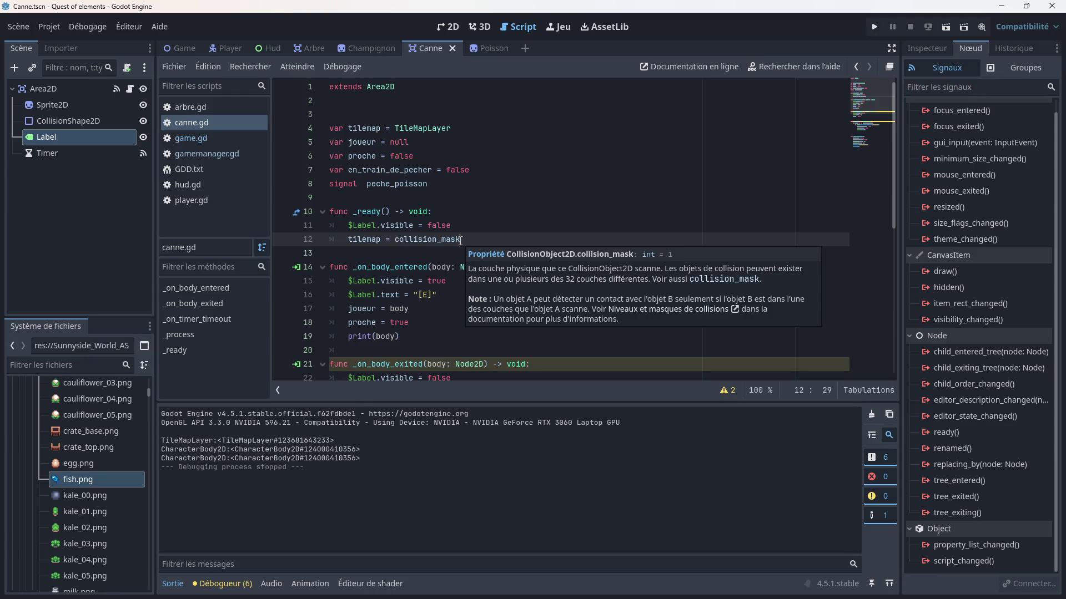
{"action": "left_click_drag", "start_coordinate": [460, 239], "coordinate": [395, 240]}
{"action": "key", "text": "BackSpace"}
{"action": "type", "text": "col"}
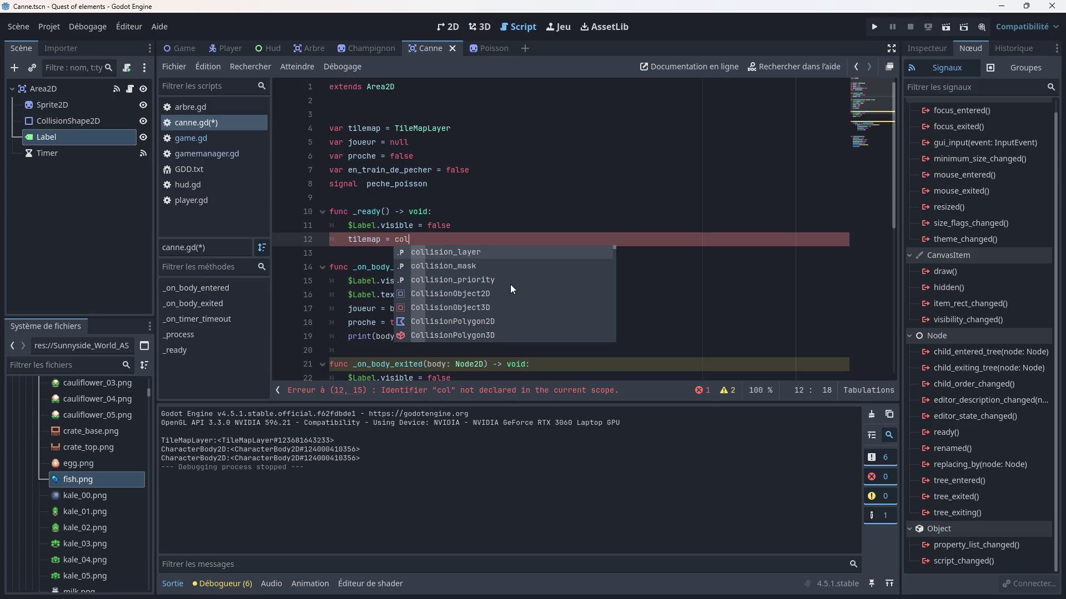
{"action": "key", "text": "Down"}
{"action": "key", "text": "Down"}
{"action": "key", "text": "Down"}
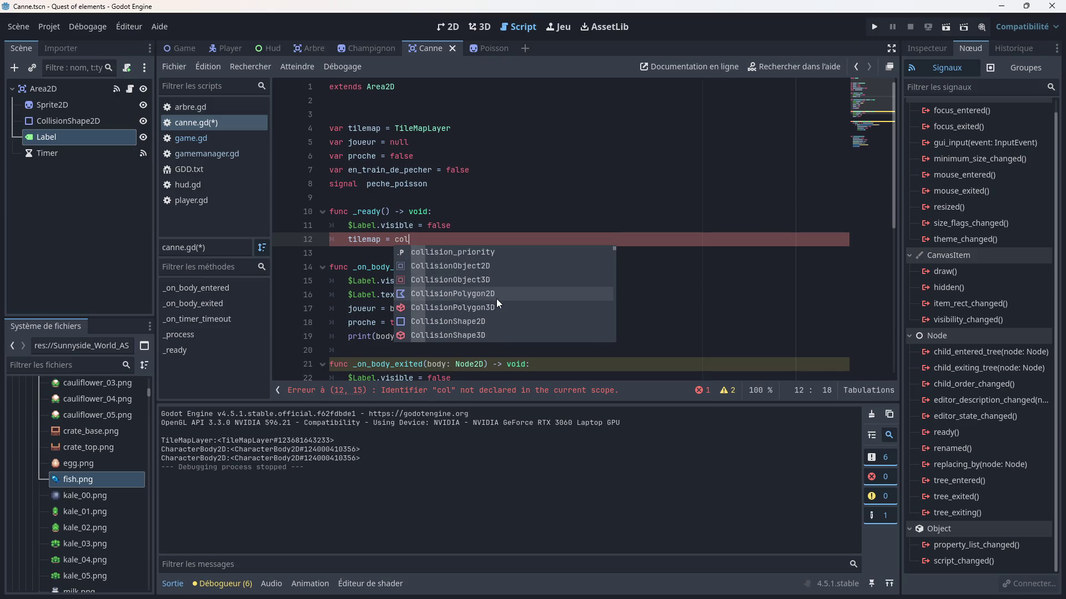
{"action": "key", "text": "Down"}
{"action": "key", "text": "Down"}
{"action": "key", "text": "Down"}
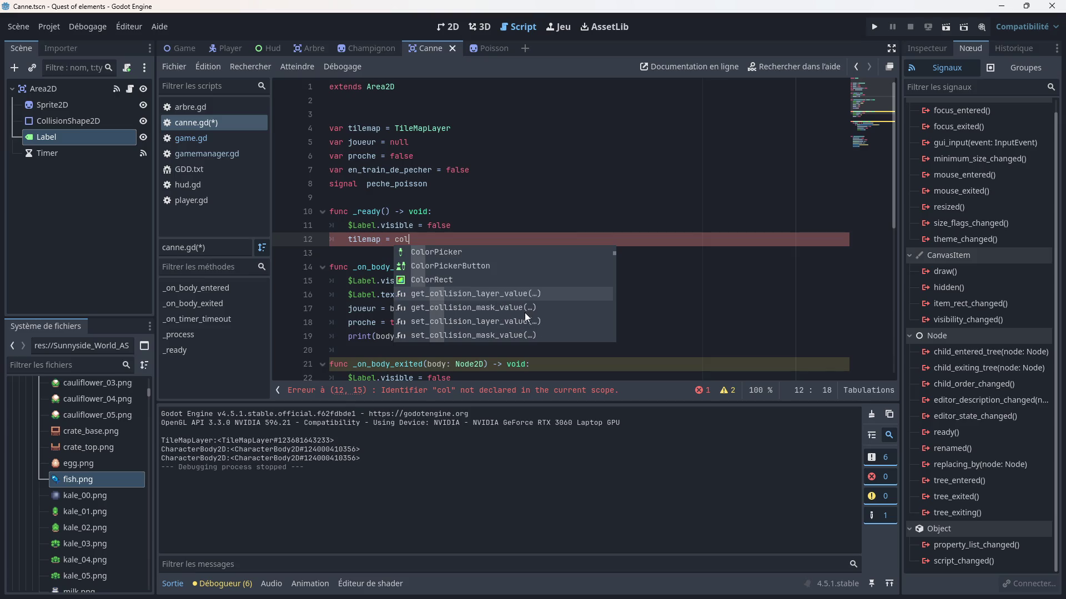
{"action": "key", "text": "Down"}
{"action": "key", "text": "Down"}
{"action": "key", "text": "Down"}
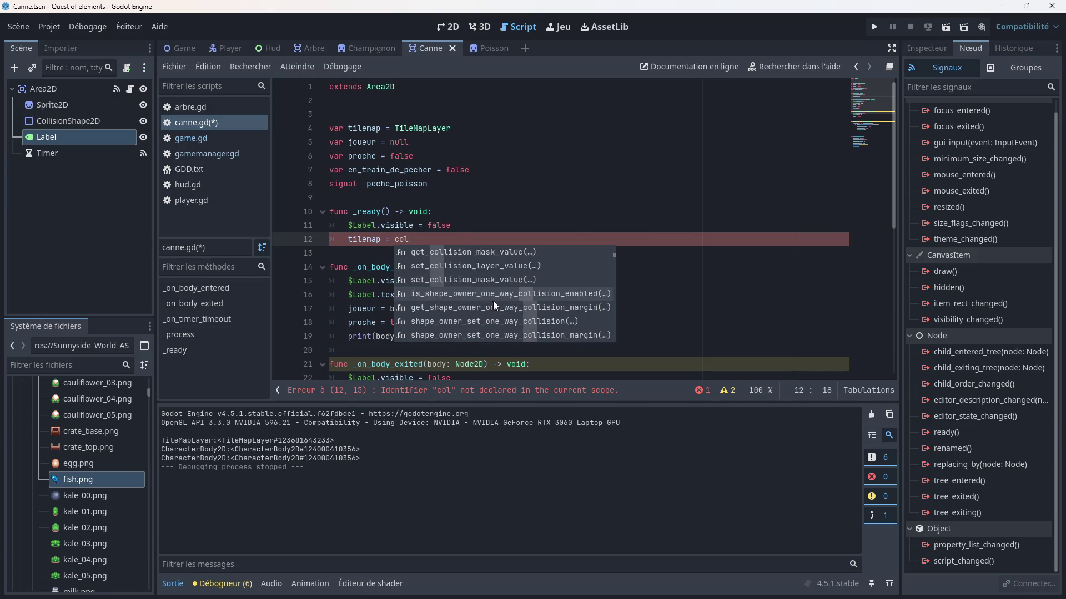
{"action": "key", "text": "Down"}
{"action": "key", "text": "Down"}
{"action": "key", "text": "Down"}
{"action": "key", "text": "Down"}
{"action": "key", "text": "Down"}
{"action": "key", "text": "Down"}
{"action": "key", "text": "Down"}
{"action": "key", "text": "Down"}
{"action": "key", "text": "Down"}
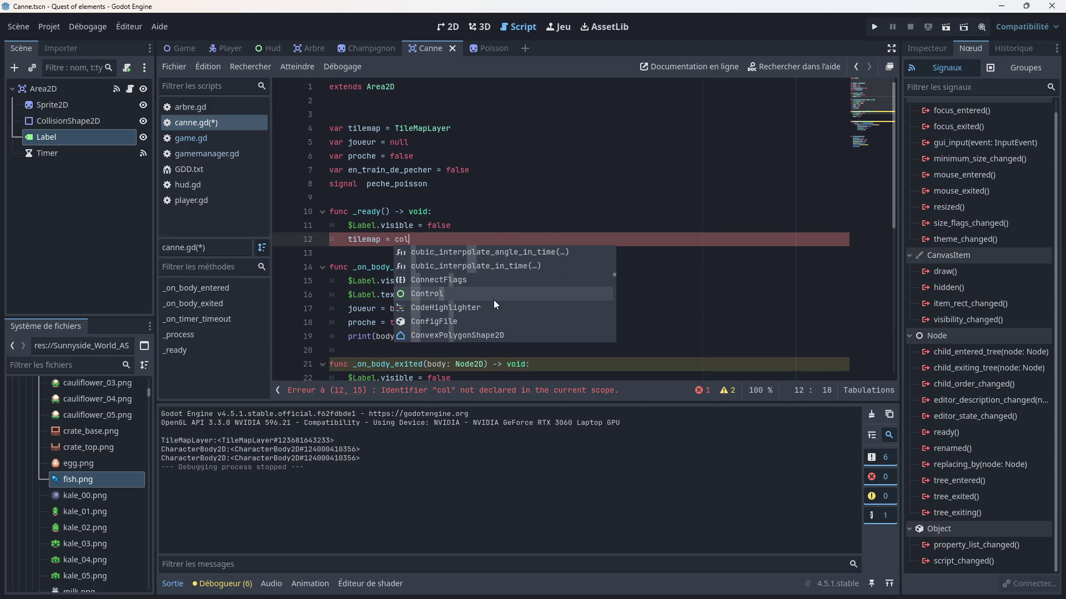
{"action": "left_click_drag", "start_coordinate": [410, 239], "coordinate": [336, 248]}
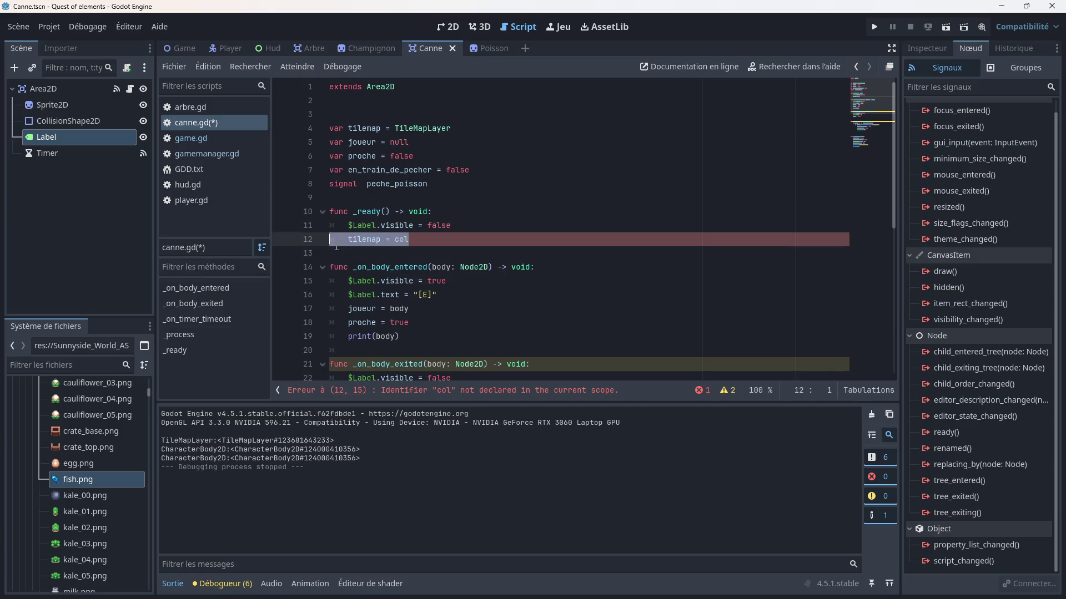
{"action": "key", "text": "BackSpace"}
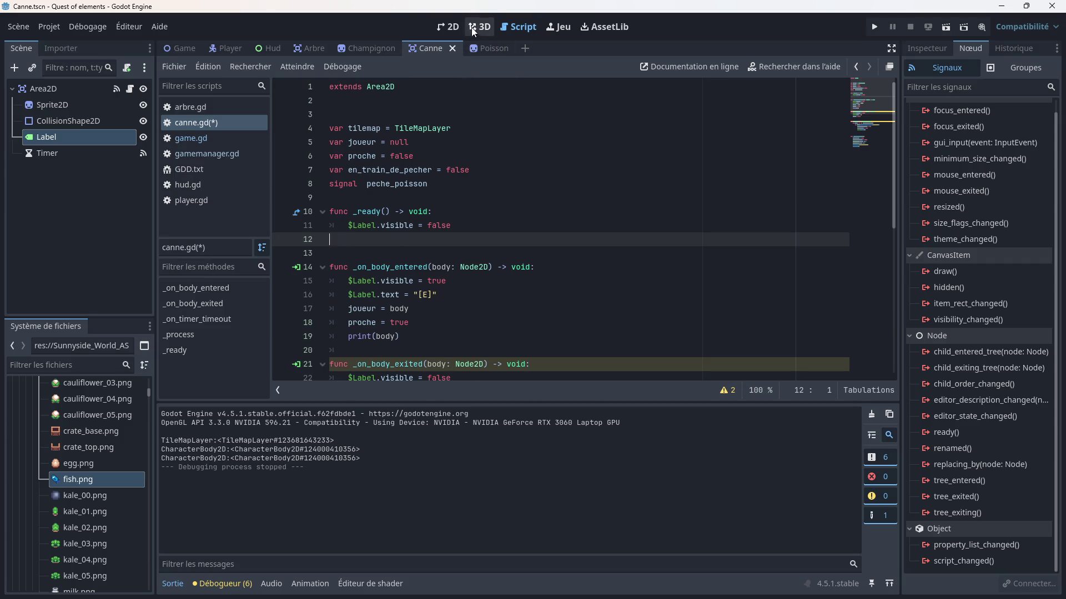
- In the Game scene, inspect TileMapLayer, TileMapLayer2 and TileMapLayer3, then zoom onto the fishing dock
{"action": "left_click", "coordinate": [449, 27]}
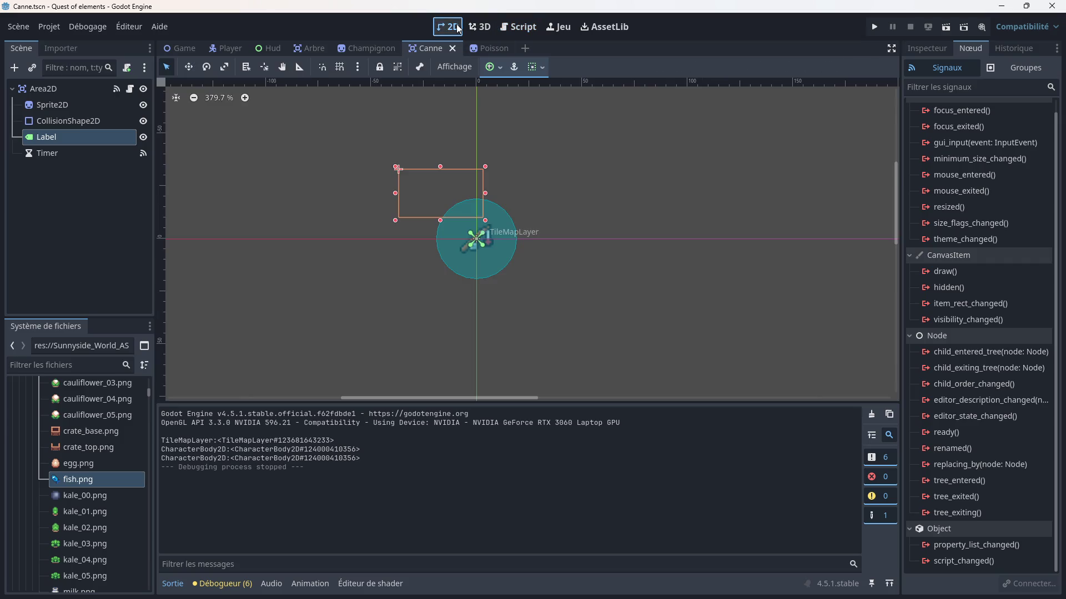
{"action": "left_click", "coordinate": [171, 47]}
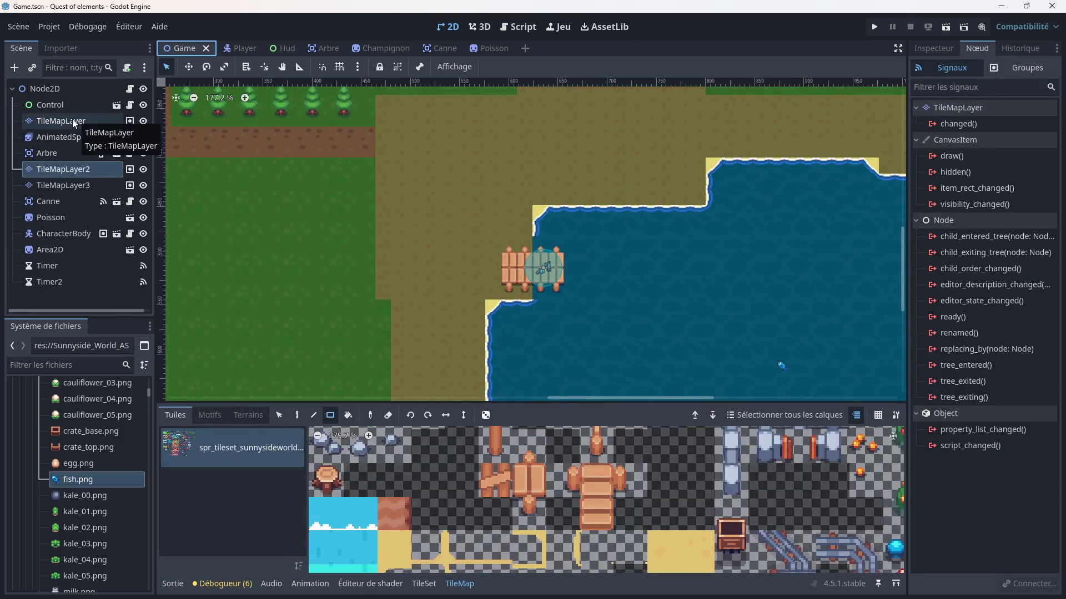
{"action": "left_click", "coordinate": [72, 119]}
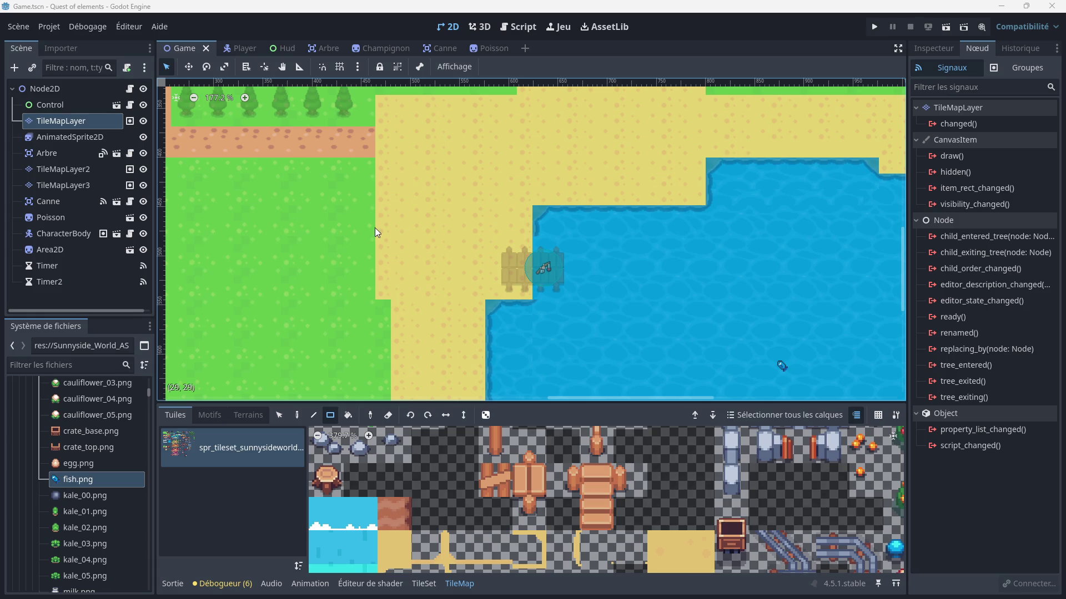
{"action": "left_click", "coordinate": [84, 172]}
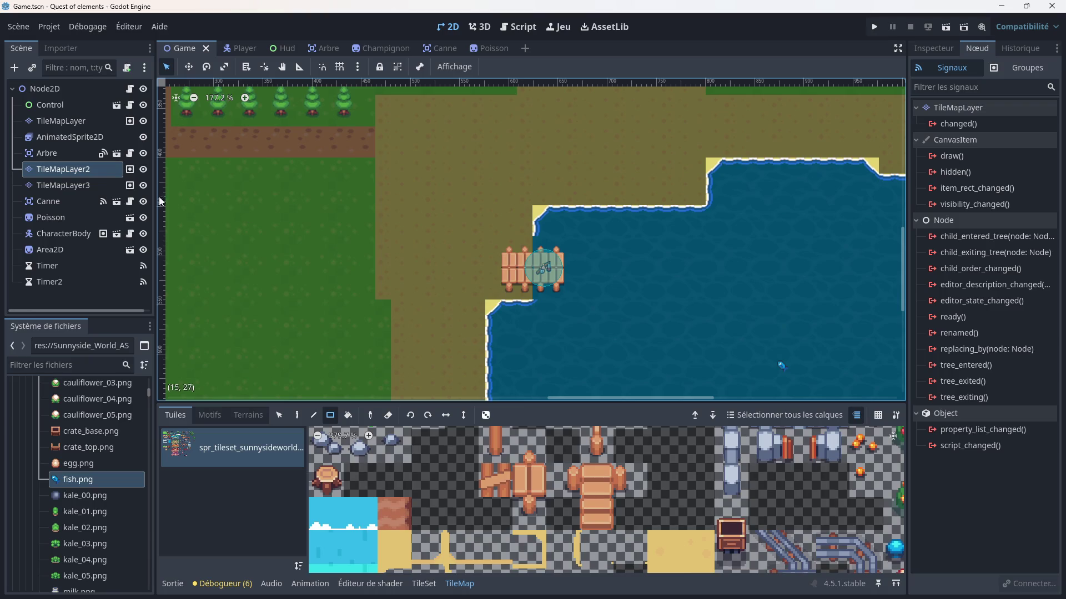
{"action": "left_click", "coordinate": [80, 192]}
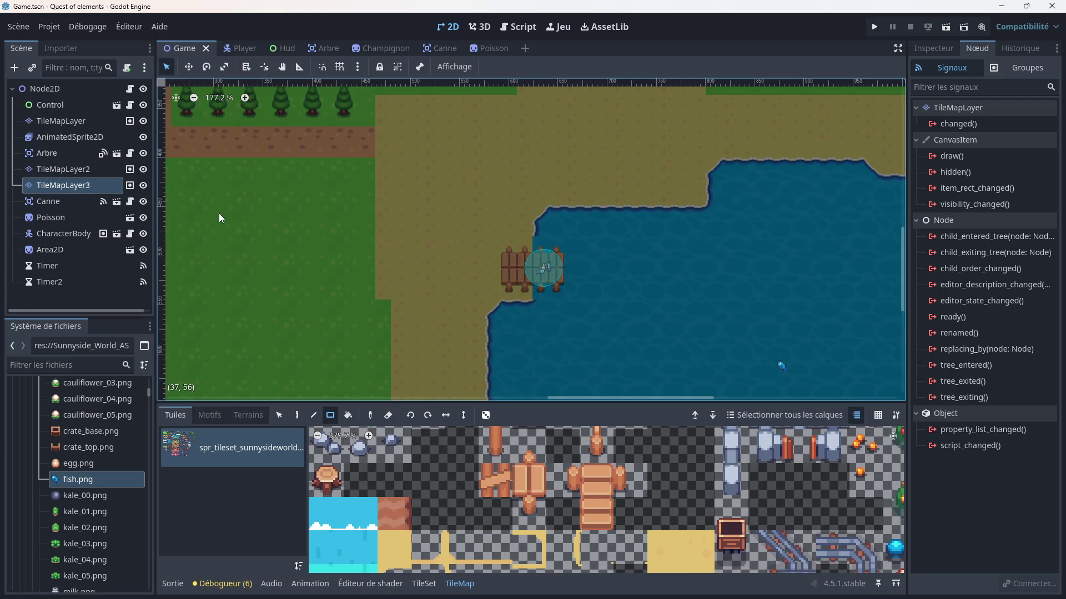
{"action": "scroll", "coordinate": [344, 236], "scroll_direction": "down", "scroll_amount": 3}
{"action": "scroll", "coordinate": [344, 235], "scroll_direction": "down", "scroll_amount": 3}
{"action": "mouse_move", "coordinate": [293, 162]}
{"action": "left_mouse_down"}
{"action": "mouse_move", "coordinate": [431, 327]}
{"action": "mouse_move", "coordinate": [439, 283]}
{"action": "left_mouse_up"}
{"action": "scroll", "coordinate": [475, 327], "scroll_direction": "up", "scroll_amount": 8}
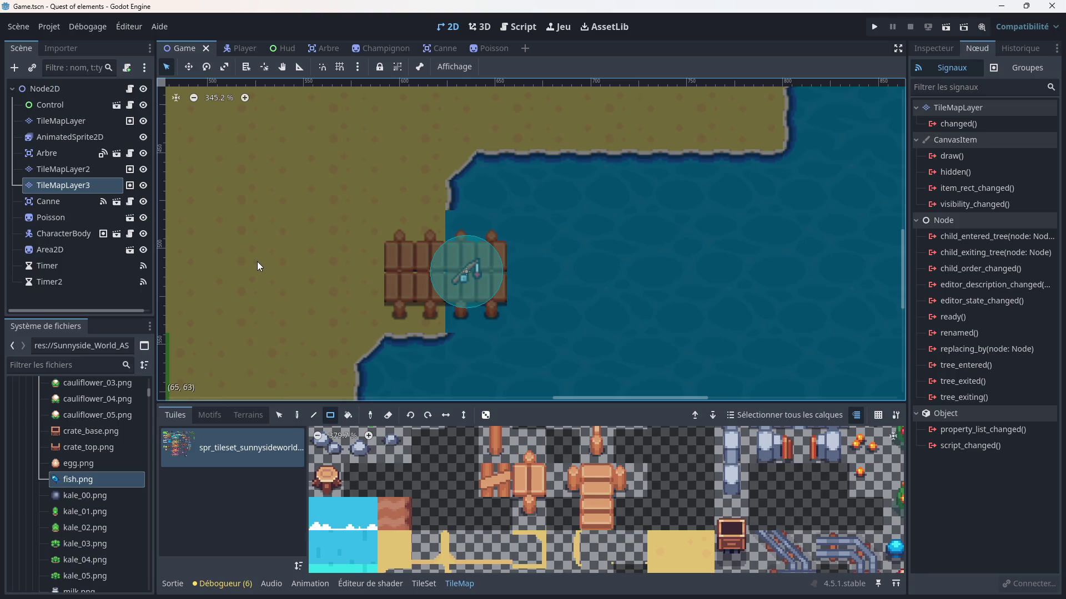
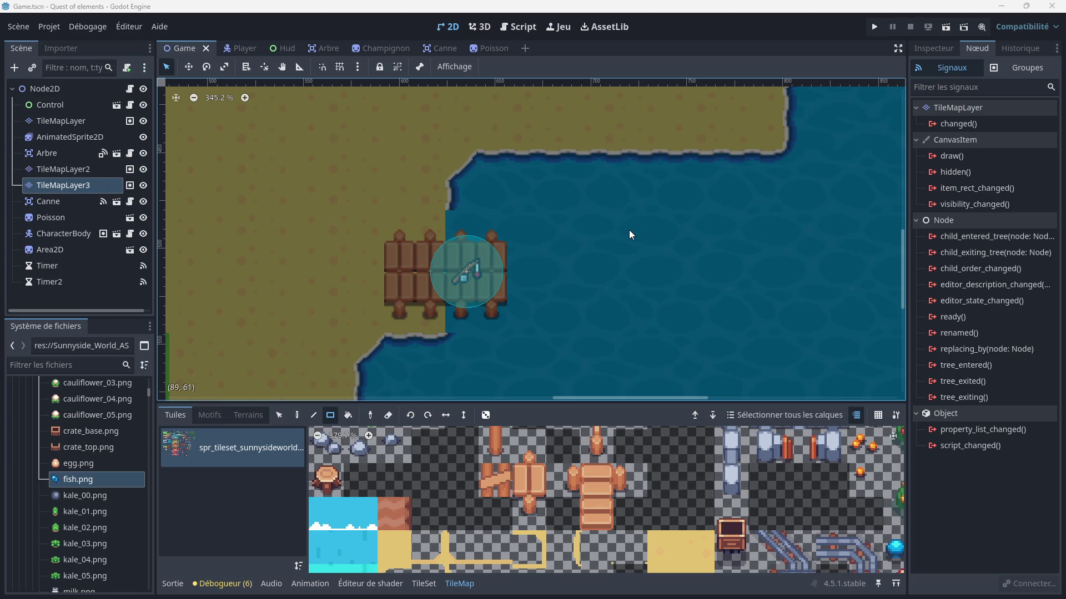
- In canne.gd, add if body.is_in_group("joueur"): at the top of _on_body_entered
{"action": "left_click", "coordinate": [525, 27]}
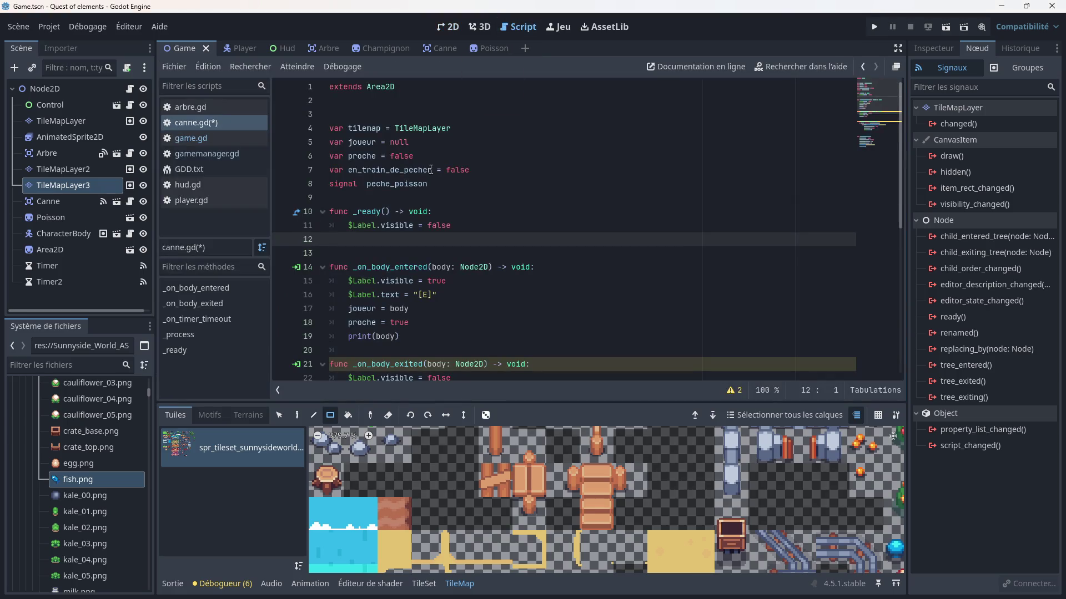
{"action": "scroll", "coordinate": [428, 267], "scroll_direction": "down", "scroll_amount": 1}
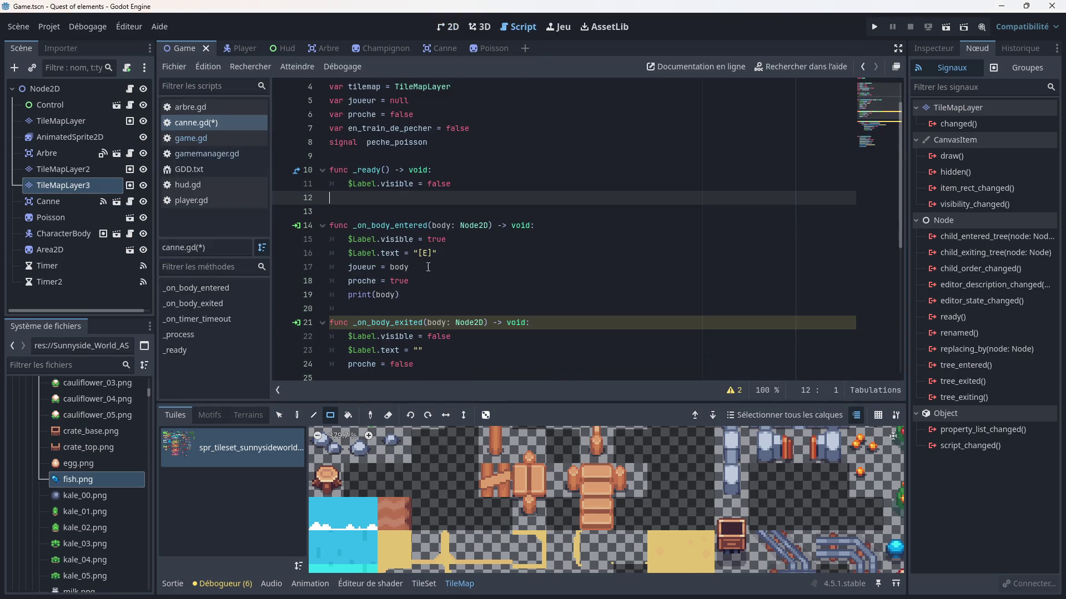
{"action": "left_click", "coordinate": [546, 228]}
{"action": "key", "text": "Return"}
{"action": "type", "text": "if"}
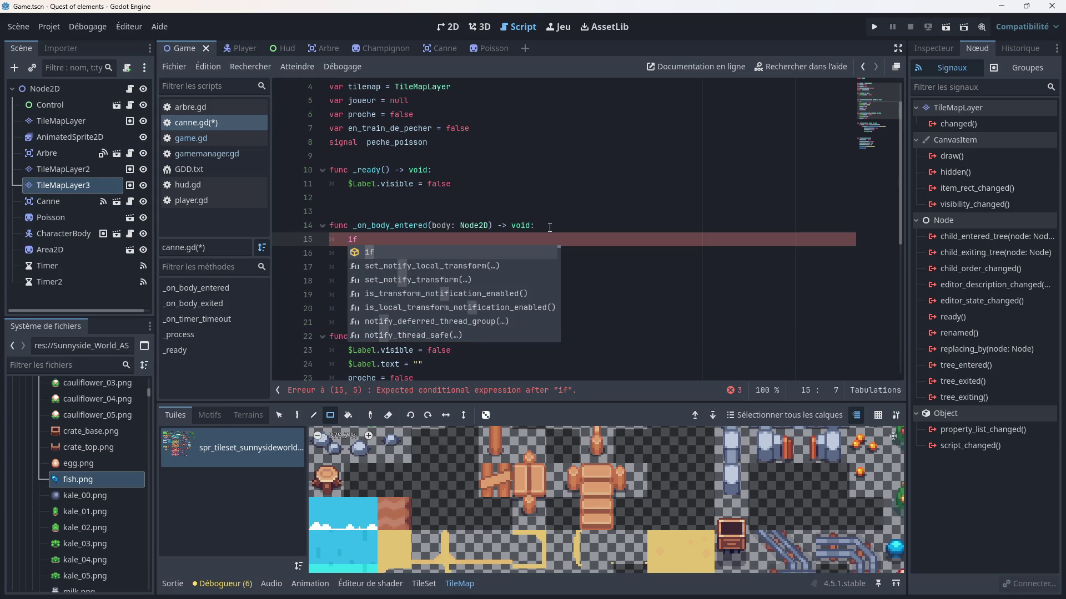
{"action": "type", "text": " body"}
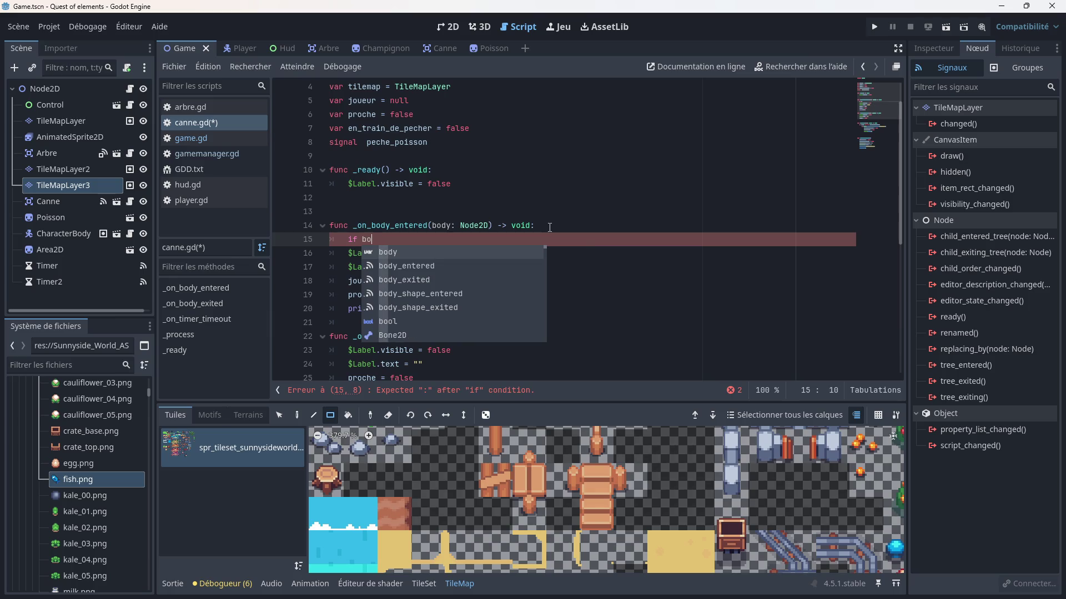
{"action": "key", "text": "Escape"}
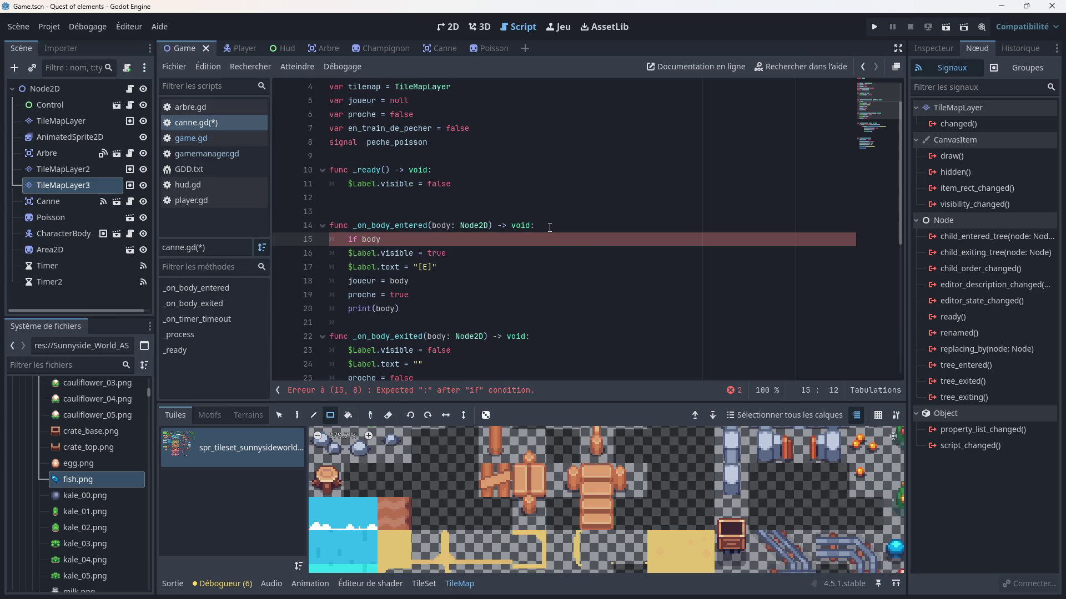
{"action": "type", "text": "is"}
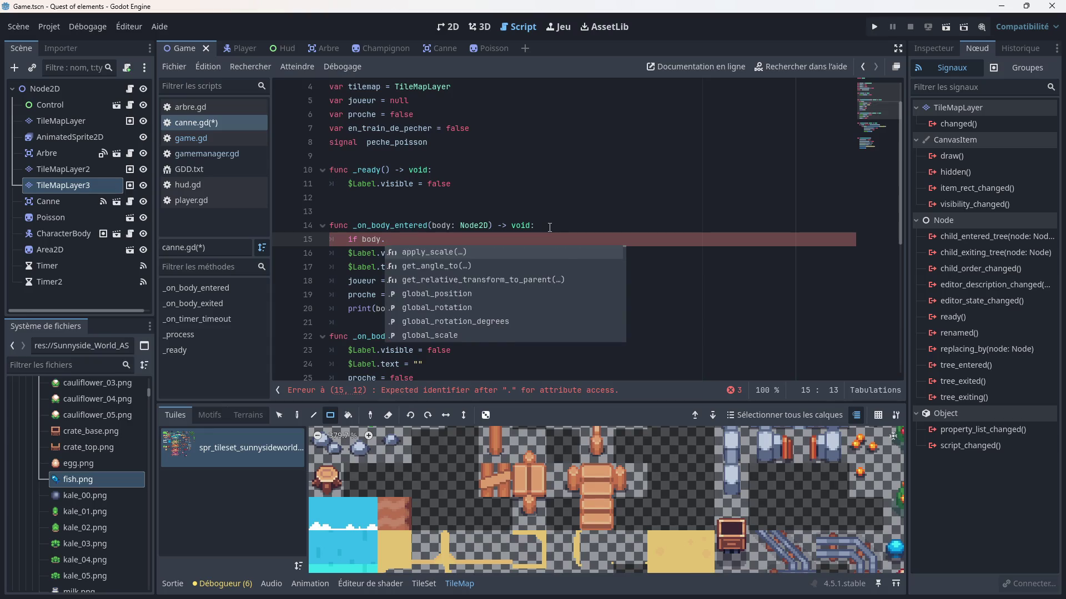
{"action": "type", "text": "_in"}
{"action": "key", "text": "Down"}
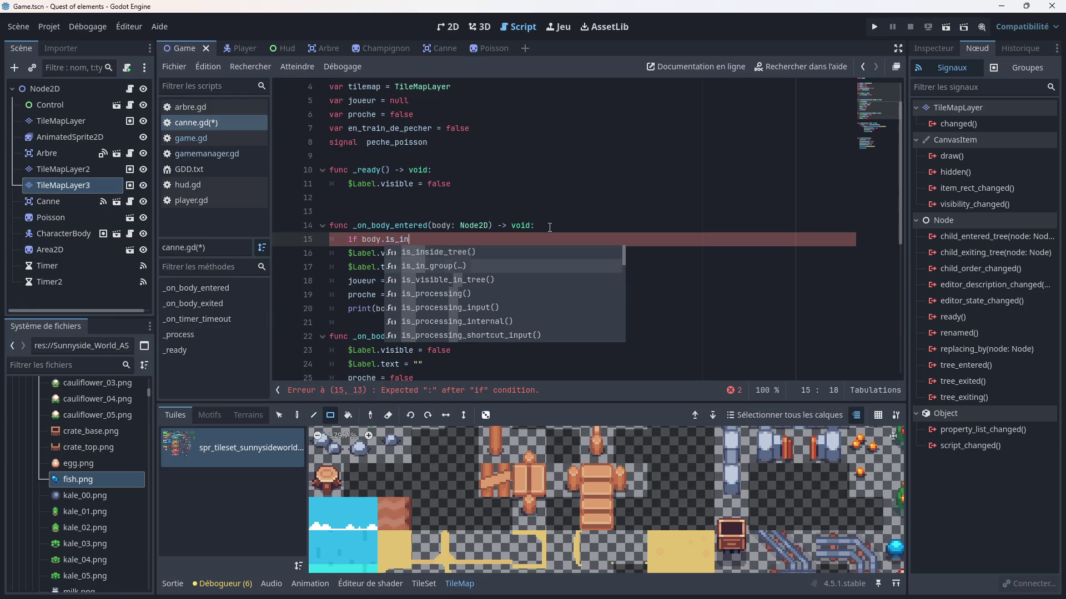
{"action": "key", "text": "Return"}
{"action": "type", "text": "j"}
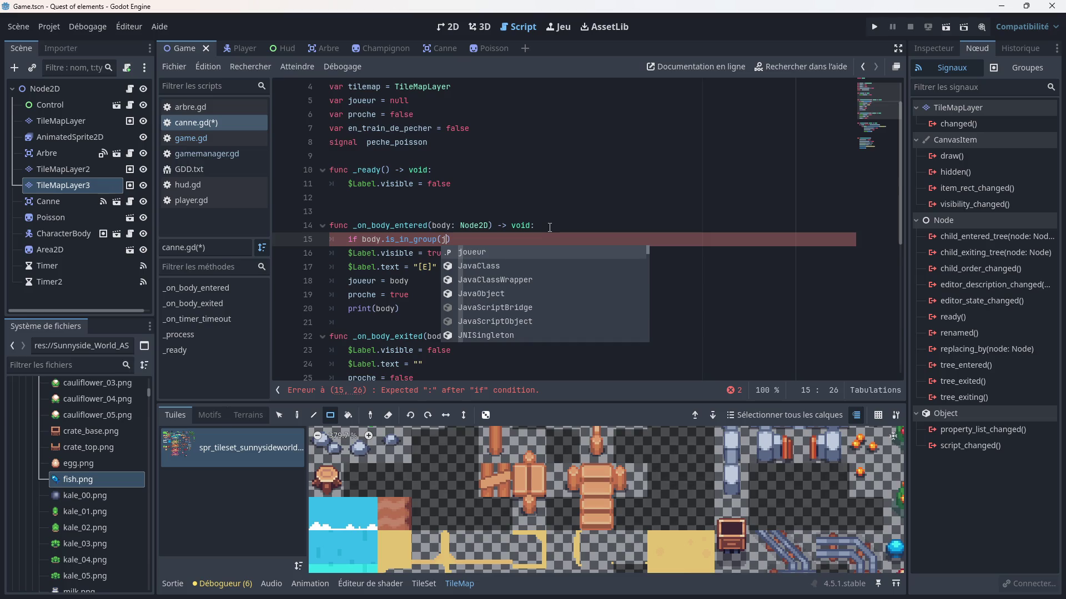
{"action": "key", "text": "Return"}
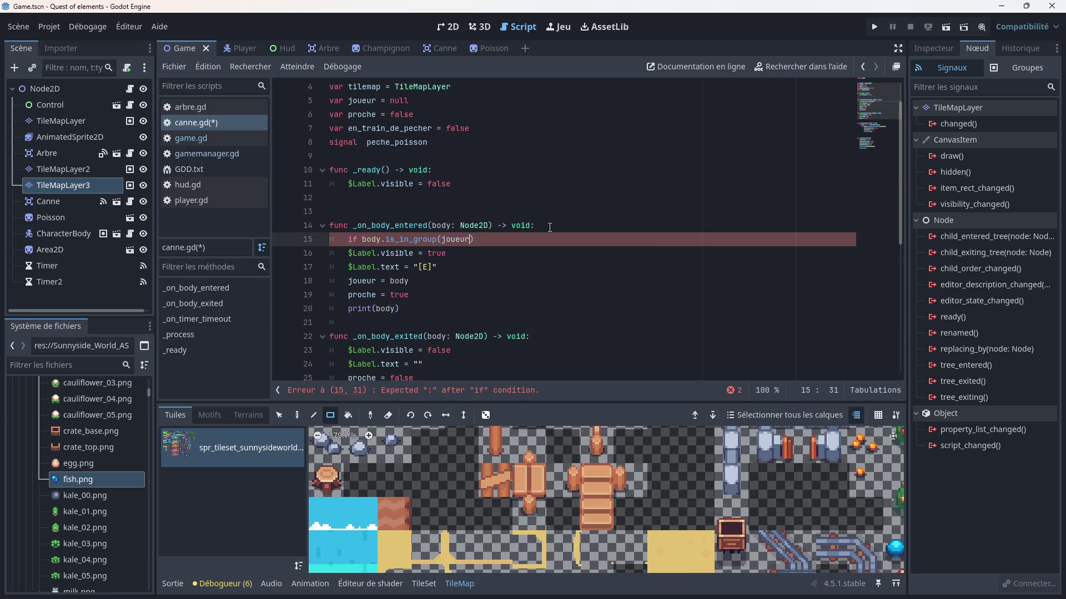
{"action": "key", "text": "BackSpace"}
{"action": "key", "text": "BackSpace"}
{"action": "key", "text": "BackSpace"}
{"action": "type", "text": "\""}
{"action": "type", "text": "joeuru"}
{"action": "key", "text": "BackSpace"}
{"action": "key", "text": "BackSpace"}
{"action": "key", "text": "BackSpace"}
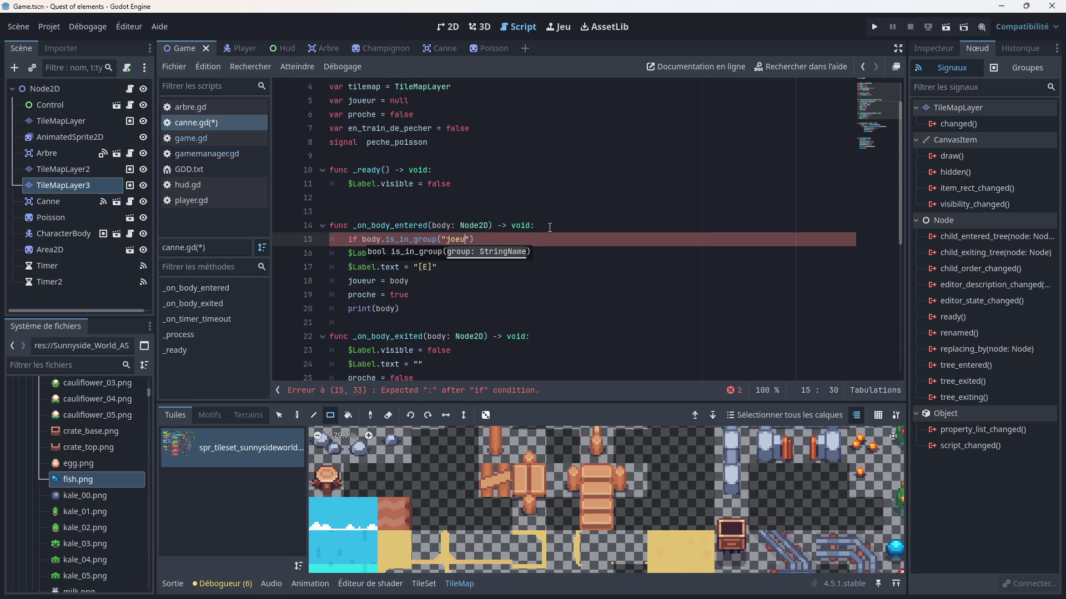
{"action": "type", "text": "ueur"}
- Indent the label, joueur, proche and print(body) lines under the joueur check
{"action": "left_click", "coordinate": [497, 240]}
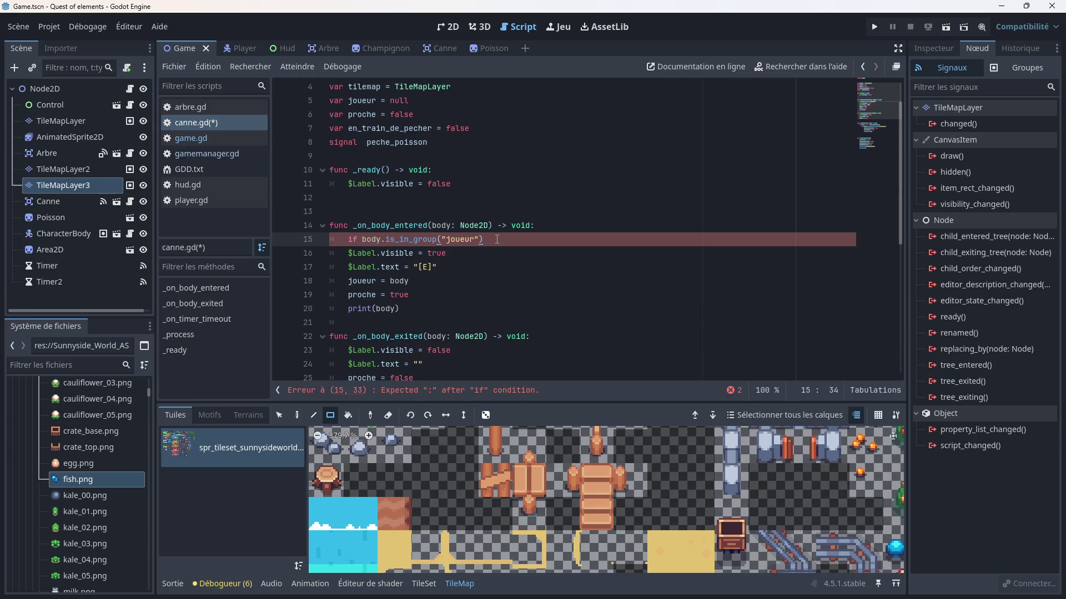
{"action": "left_click", "coordinate": [348, 253]}
{"action": "key", "text": "Tab"}
{"action": "left_click", "coordinate": [348, 267]}
{"action": "key", "text": "Tab"}
{"action": "left_click", "coordinate": [347, 281]}
{"action": "key", "text": "Tab"}
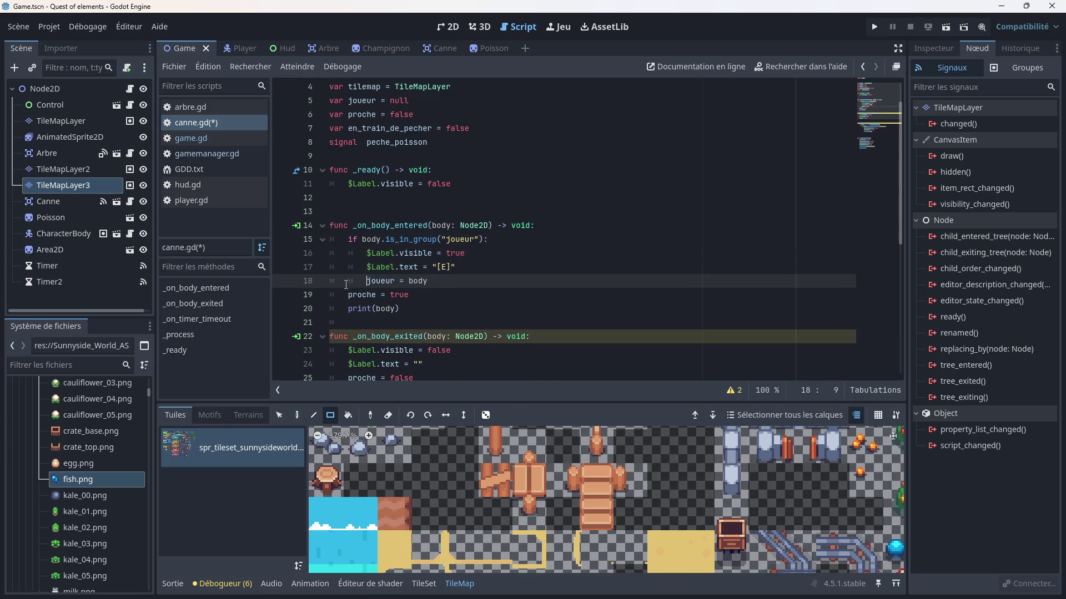
{"action": "left_click", "coordinate": [347, 295]}
{"action": "key", "text": "Tab"}
{"action": "left_click", "coordinate": [346, 309]}
{"action": "key", "text": "Tab"}
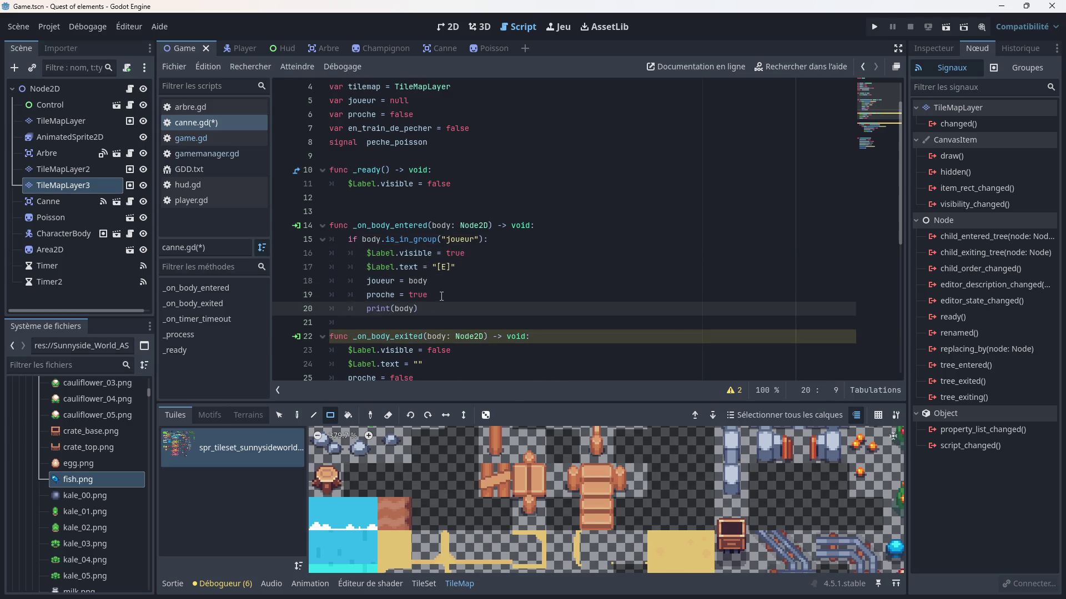
- Delete $Label.visible = false from _ready and launch the game
{"action": "left_click_drag", "start_coordinate": [460, 185], "coordinate": [332, 186]}
{"action": "key", "text": "BackSpace"}
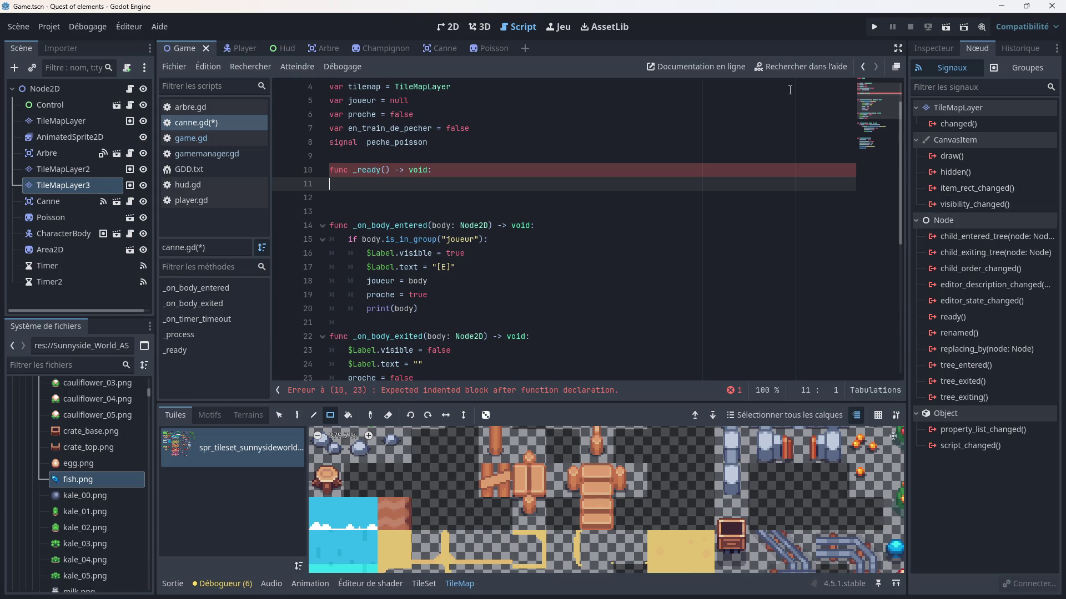
{"action": "left_click", "coordinate": [872, 27]}
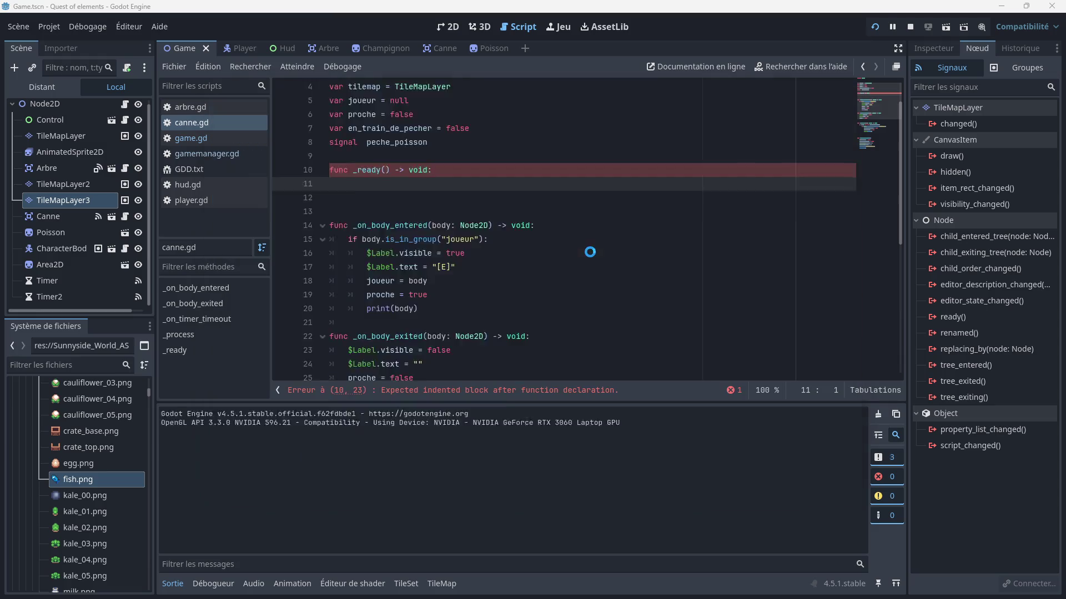
- Delete the empty func _ready() line from canne.gd and relaunch the game
{"action": "left_click_drag", "start_coordinate": [446, 214], "coordinate": [323, 214]}
{"action": "key", "text": "BackSpace"}
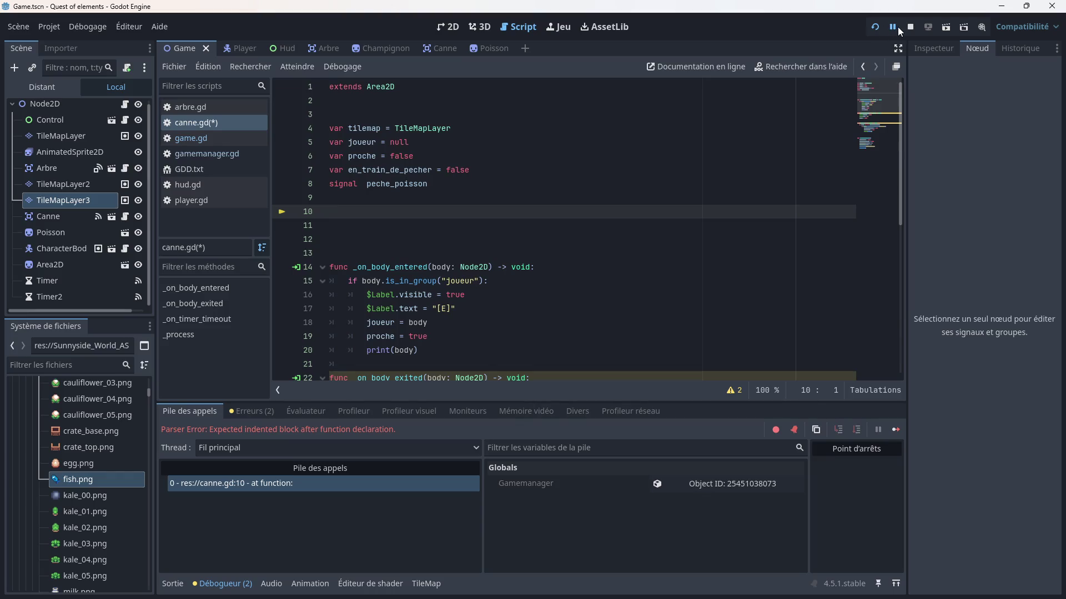
{"action": "left_click", "coordinate": [876, 28]}
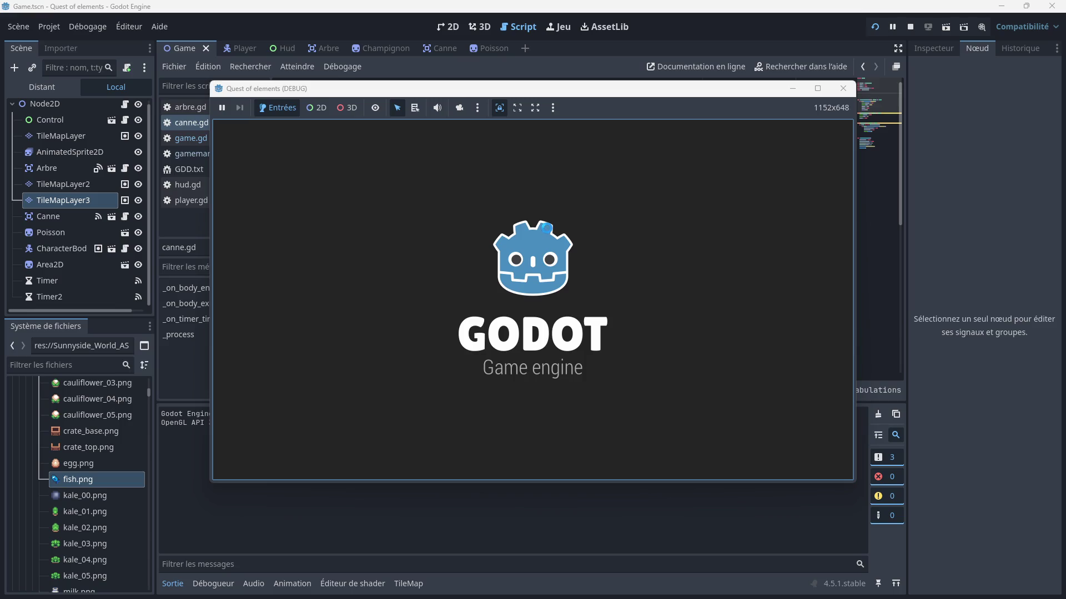
- Walk the player onto the dock, try the fishing rod with E, then stop the game
{"action": "key", "text": "Down"}
{"action": "key", "text": "Right"}
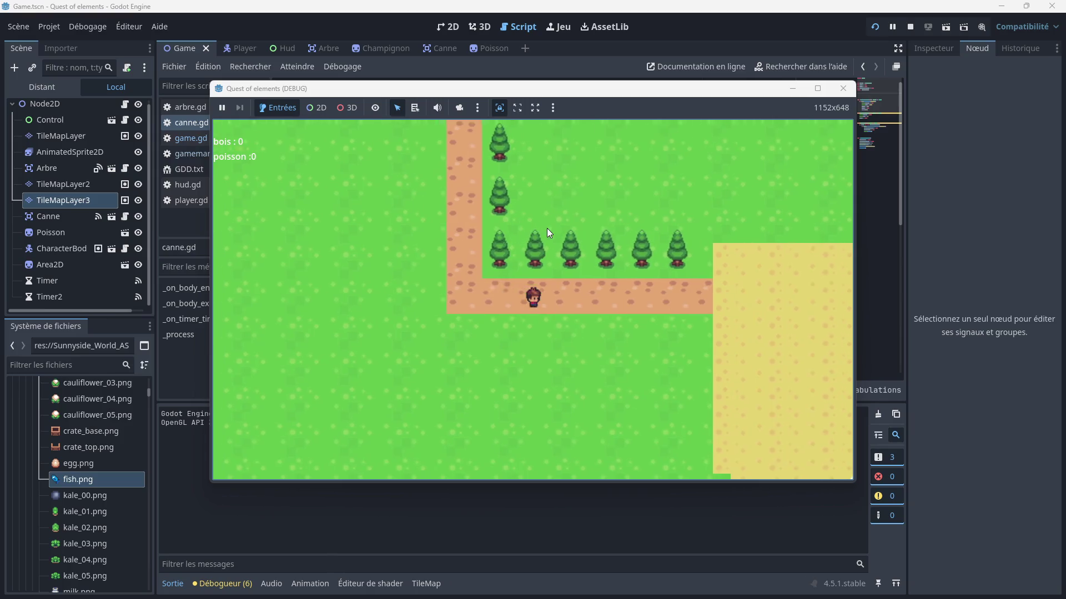
{"action": "key", "text": "Right"}
{"action": "key", "text": "Down"}
{"action": "key", "text": "Left"}
{"action": "key", "text": "Right"}
{"action": "key", "text": "e"}
{"action": "key", "text": "Left"}
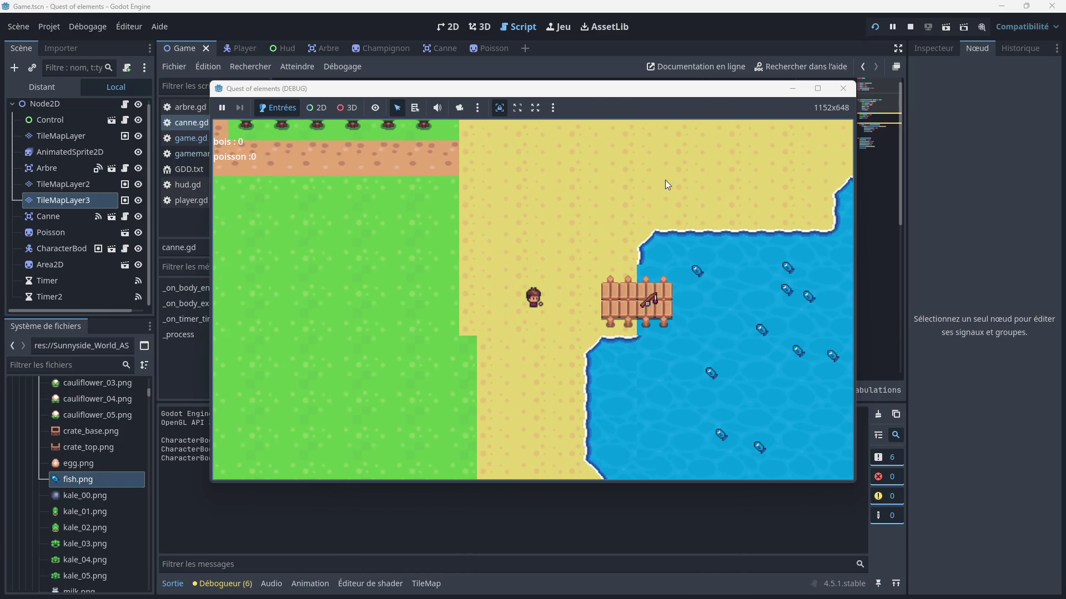
{"action": "left_click", "coordinate": [843, 89]}
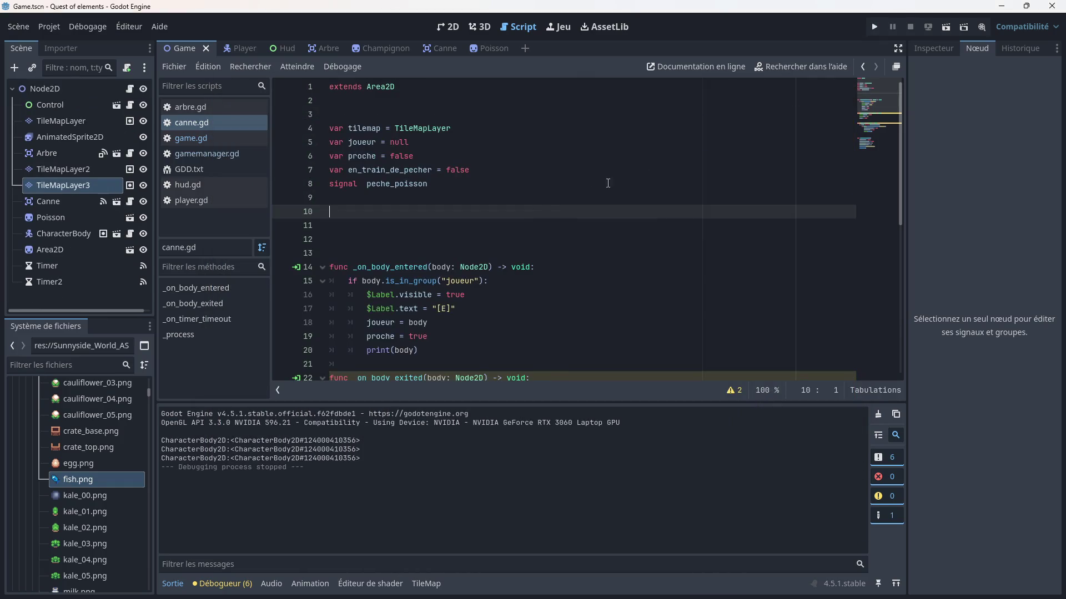
- Run the game again and walk the player toward the tree-lined path
{"action": "left_click", "coordinate": [874, 28]}
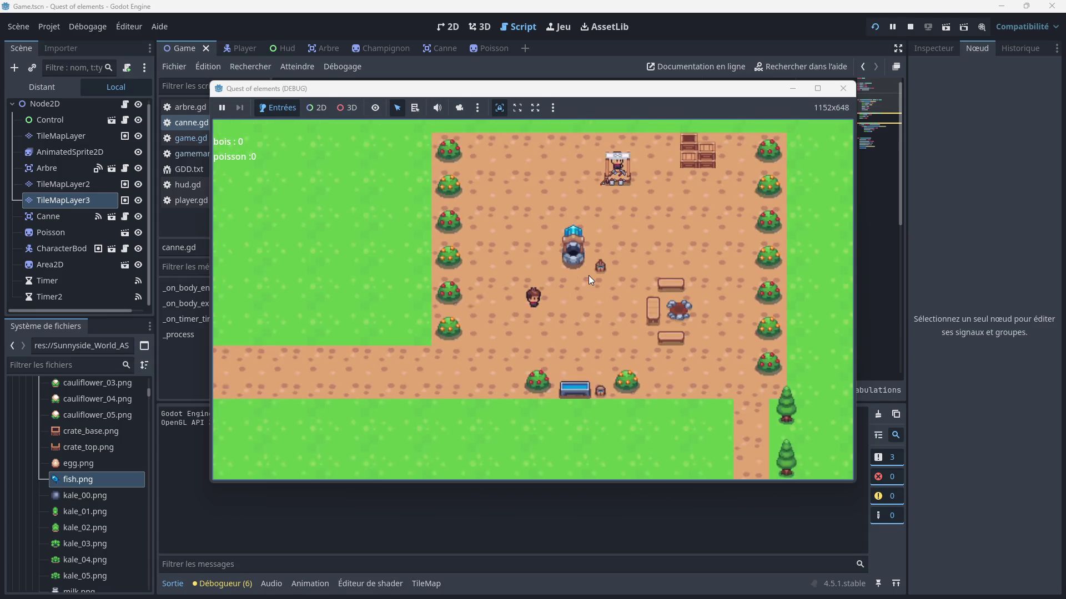
{"action": "key", "text": "Down"}
{"action": "key", "text": "Right"}
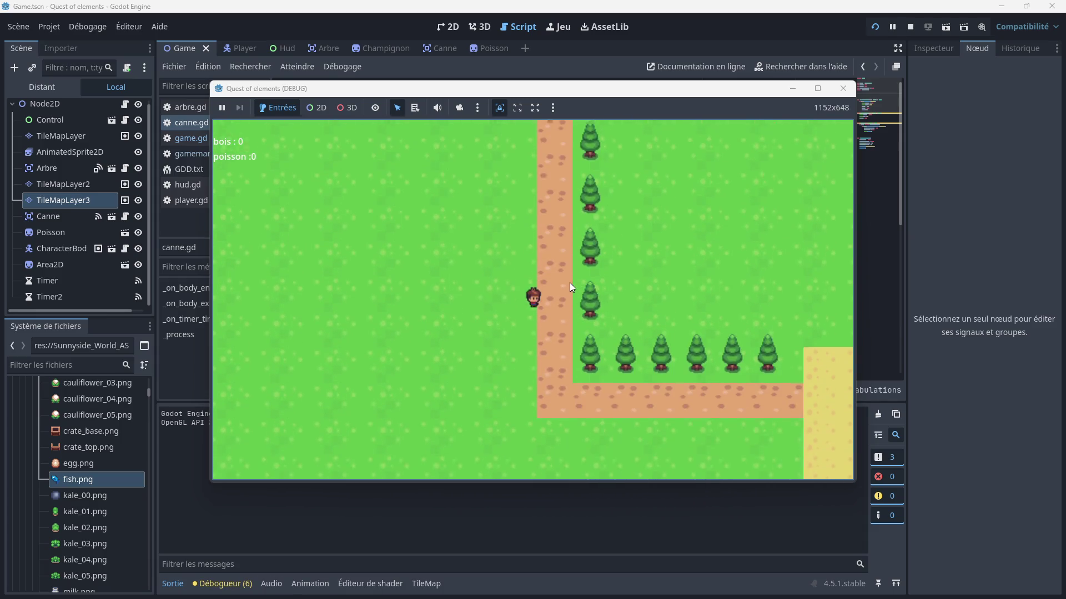
{"action": "key", "text": "F8"}
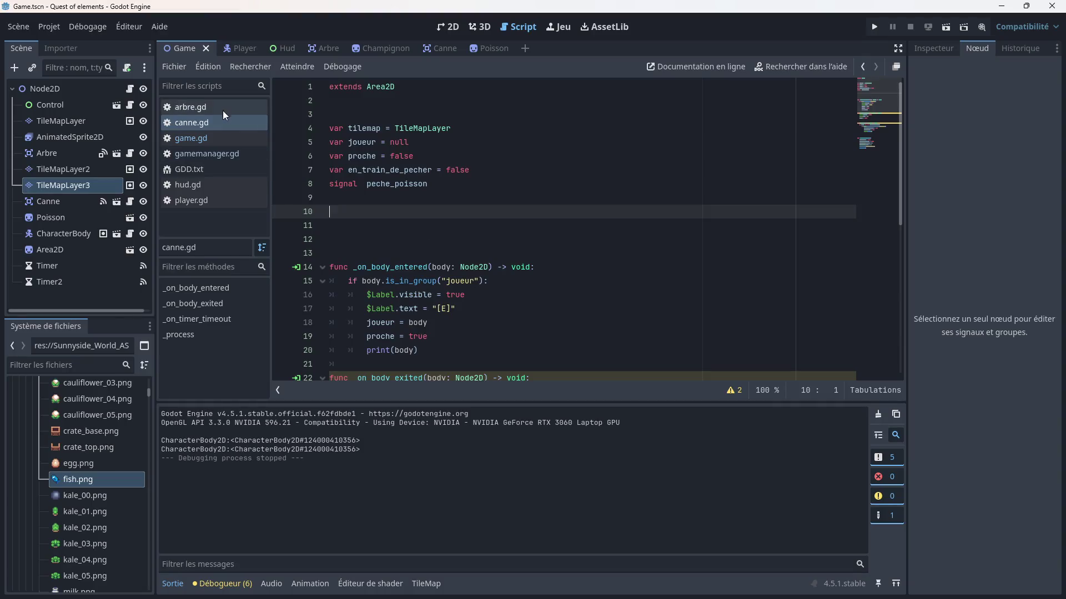
- In arbre.gd, add if body.is_in_group("joueur"): at the top of the body-entered function
{"action": "left_click", "coordinate": [218, 106]}
{"action": "scroll", "coordinate": [423, 220], "scroll_direction": "up", "scroll_amount": 5}
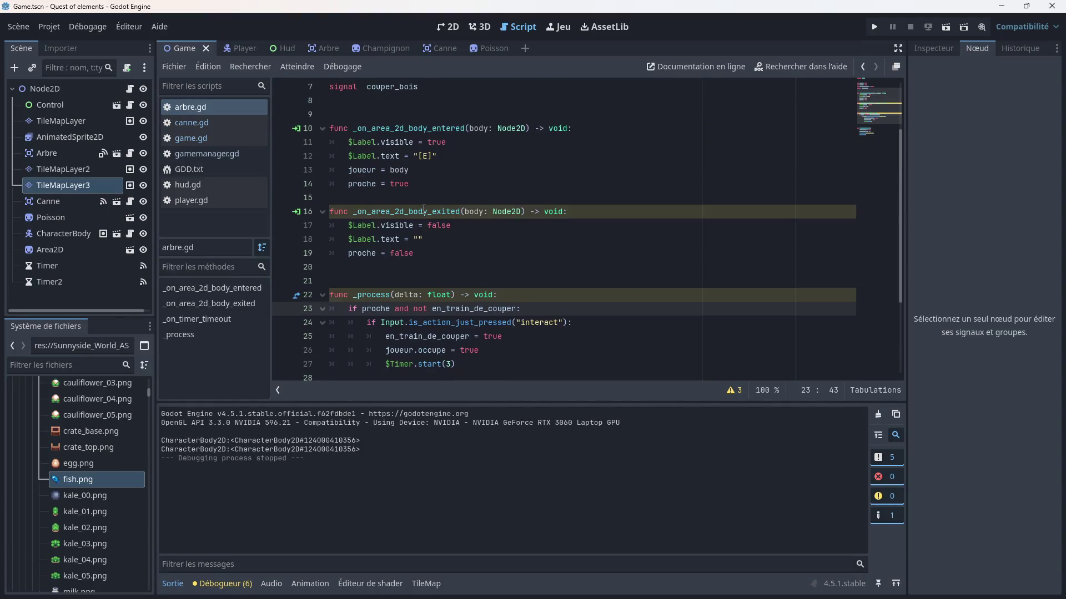
{"action": "left_click", "coordinate": [583, 211]}
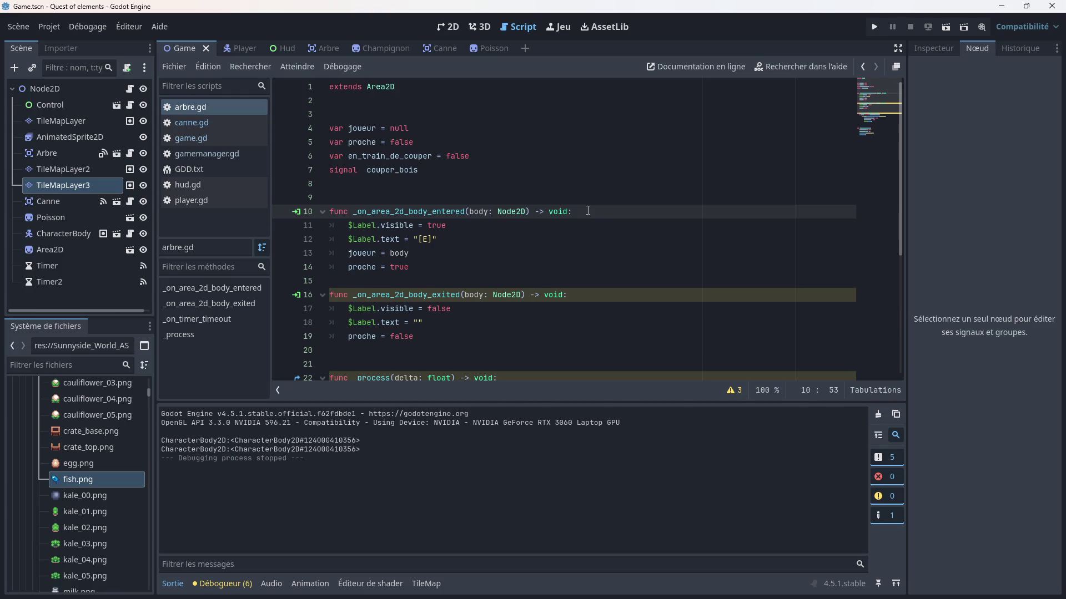
{"action": "key", "text": "Return"}
{"action": "type", "text": "if"}
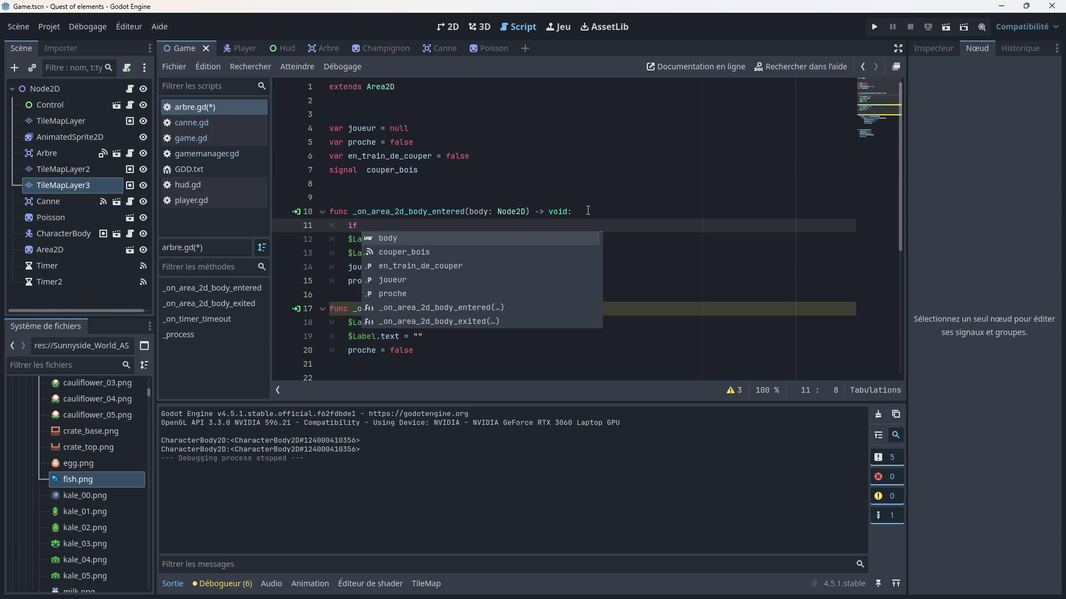
{"action": "key", "text": "Return"}
{"action": "type", "text": "is"}
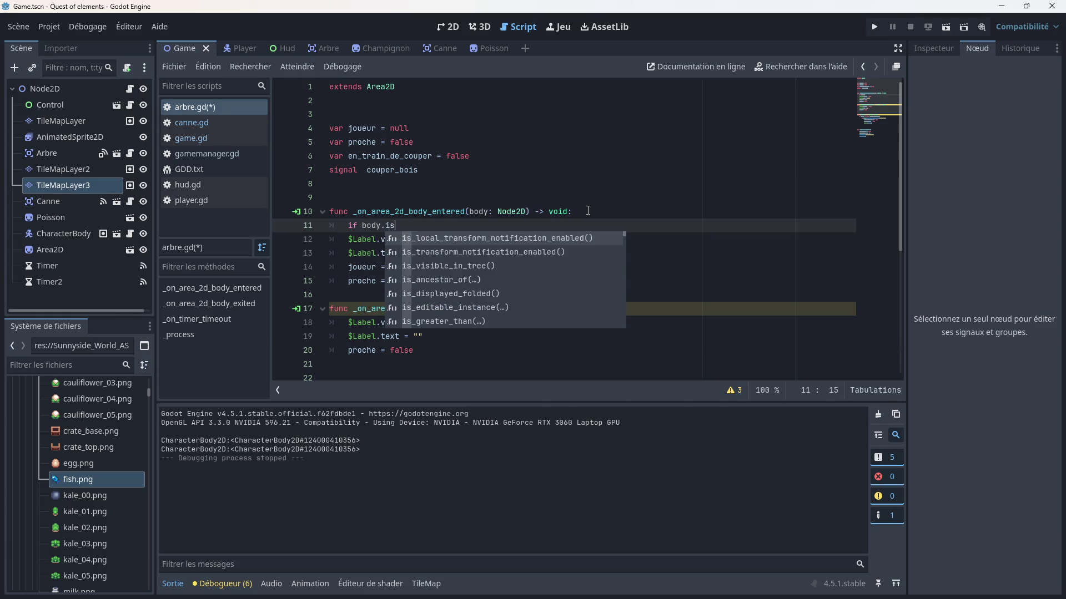
{"action": "type", "text": "_in"}
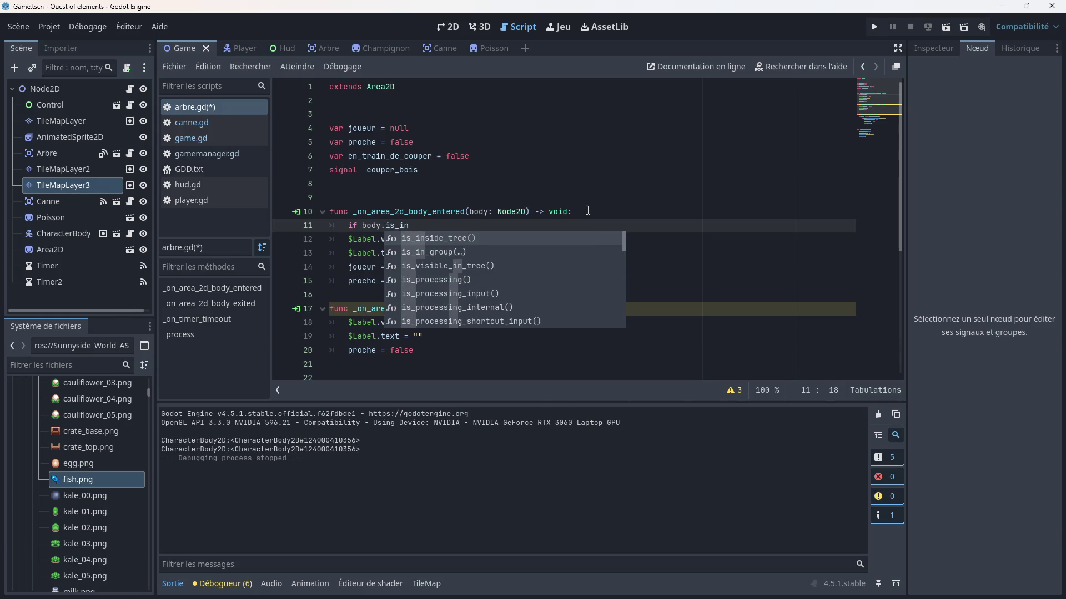
{"action": "key", "text": "Down"}
{"action": "key", "text": "Return"}
{"action": "type", "text": "\"joueur\""}
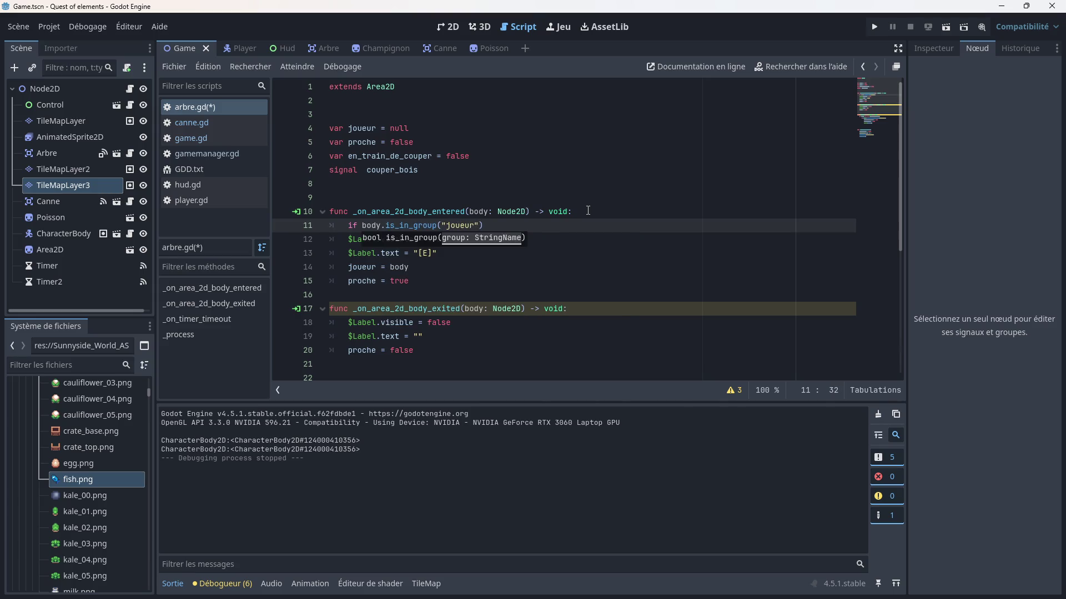
{"action": "type", "text": ")"}
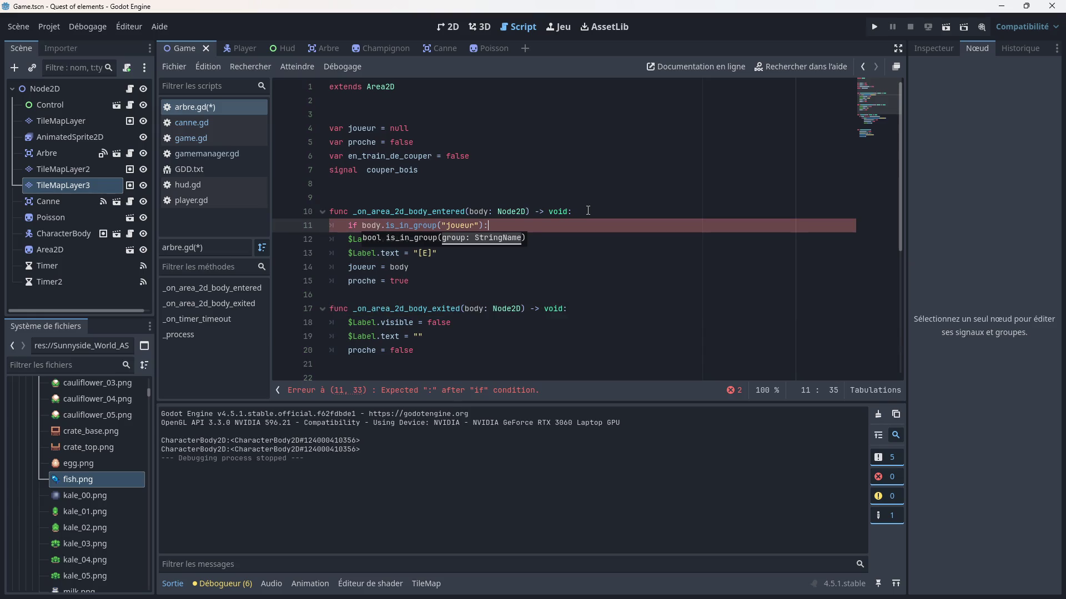
- Indent lines 12–15, including proche = true, under the joueur check
{"action": "left_click", "coordinate": [339, 239]}
{"action": "key", "text": "Tab"}
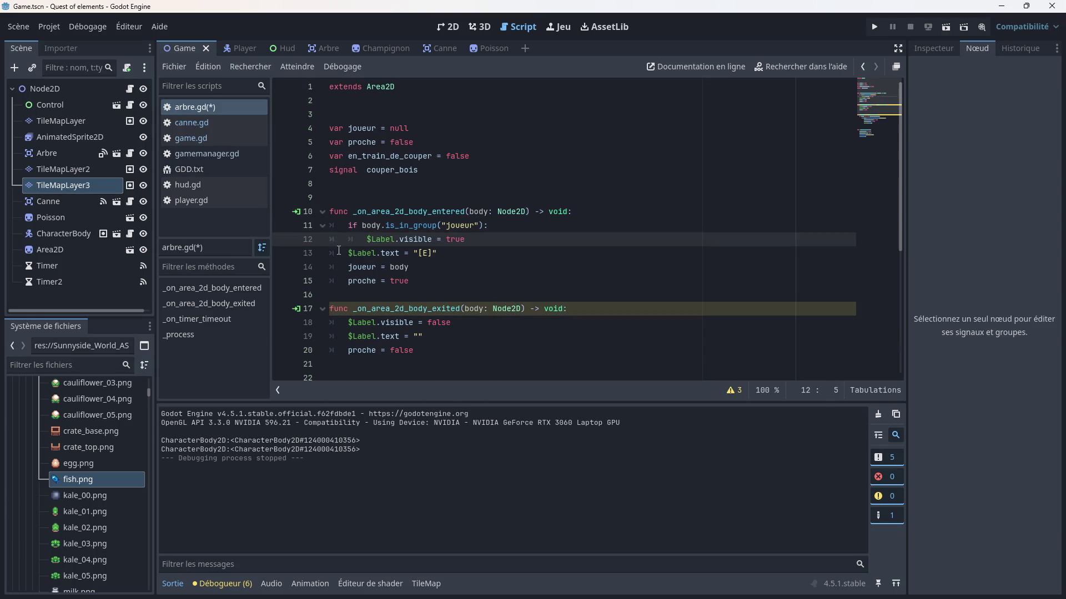
{"action": "left_click", "coordinate": [340, 253]}
{"action": "key", "text": "Tab"}
{"action": "left_click", "coordinate": [341, 267]}
{"action": "key", "text": "Tab"}
{"action": "left_click", "coordinate": [341, 281]}
{"action": "key", "text": "Tab"}
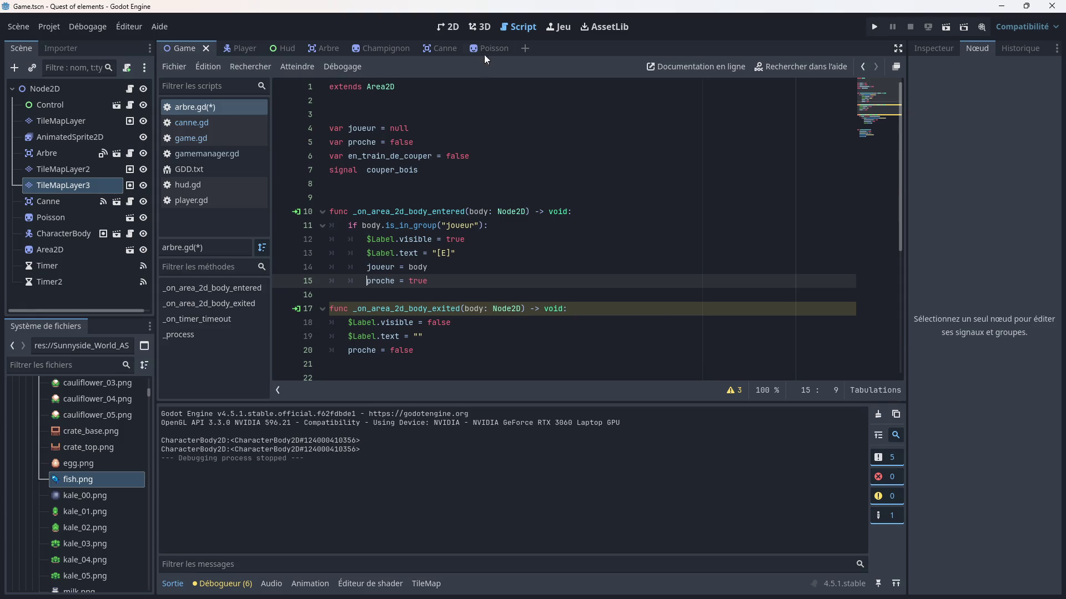
{"action": "left_click", "coordinate": [456, 28]}
- Select TileMapLayer and pan across the map's dirt area, then open game.gd
{"action": "scroll", "coordinate": [491, 202], "scroll_direction": "down", "scroll_amount": 5}
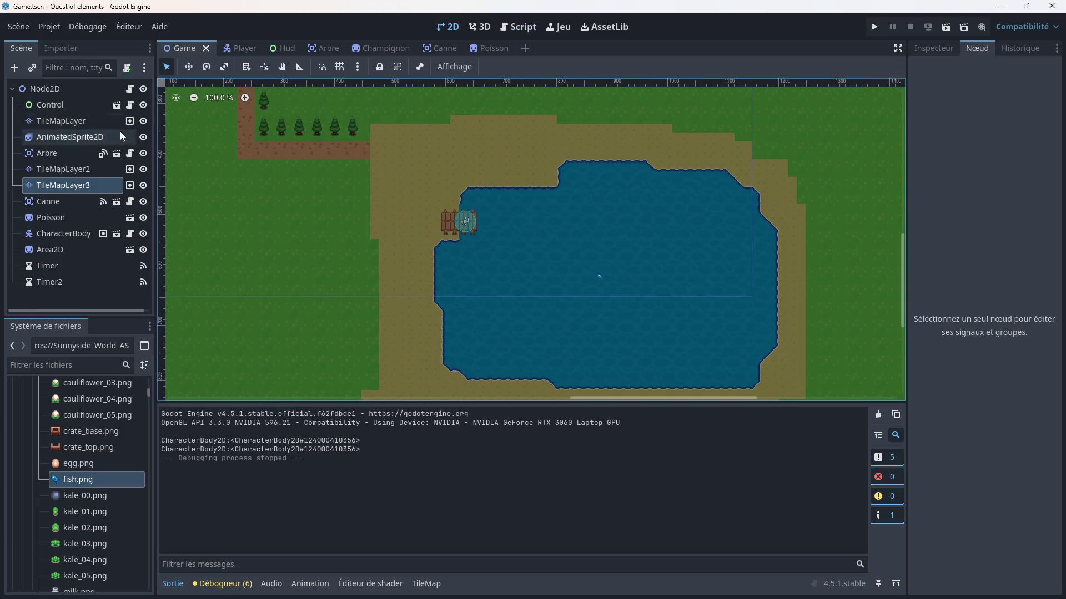
{"action": "left_click", "coordinate": [54, 121]}
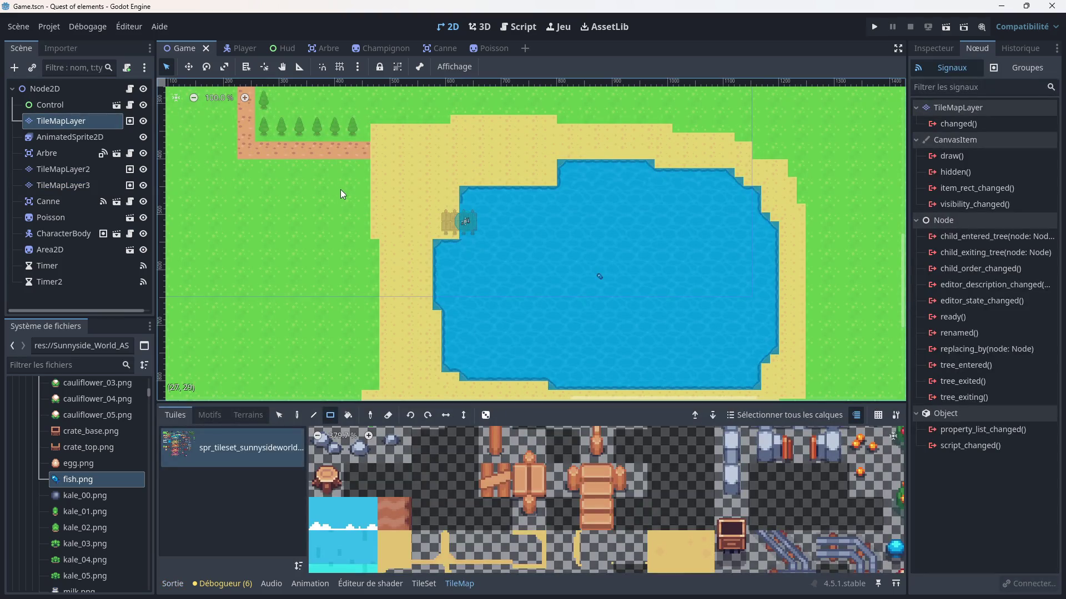
{"action": "scroll", "coordinate": [606, 273], "scroll_direction": "down", "scroll_amount": 5}
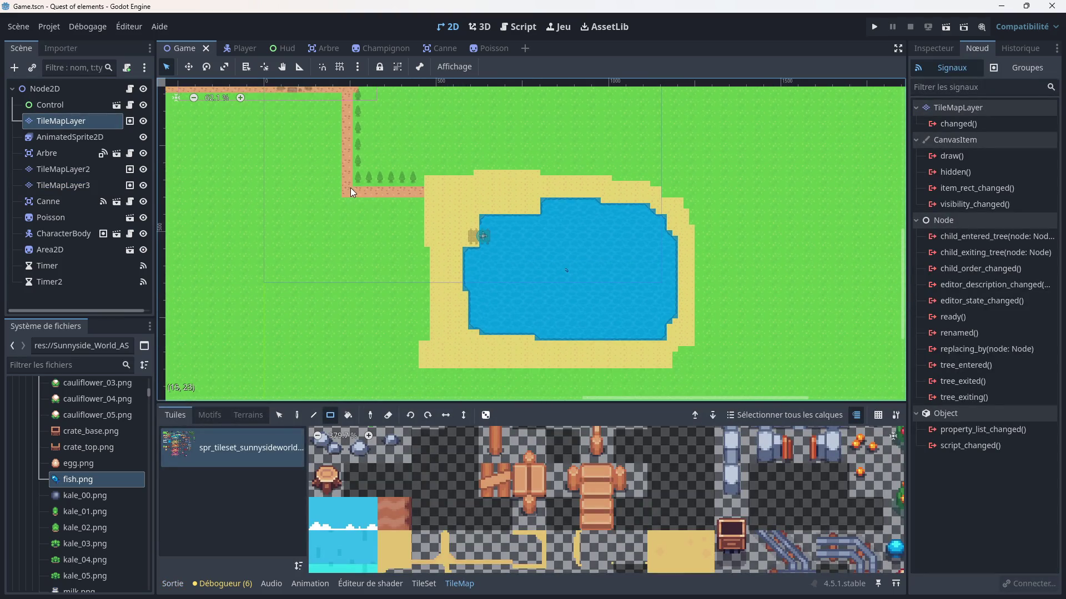
{"action": "left_click_drag", "start_coordinate": [620, 274], "coordinate": [769, 324]}
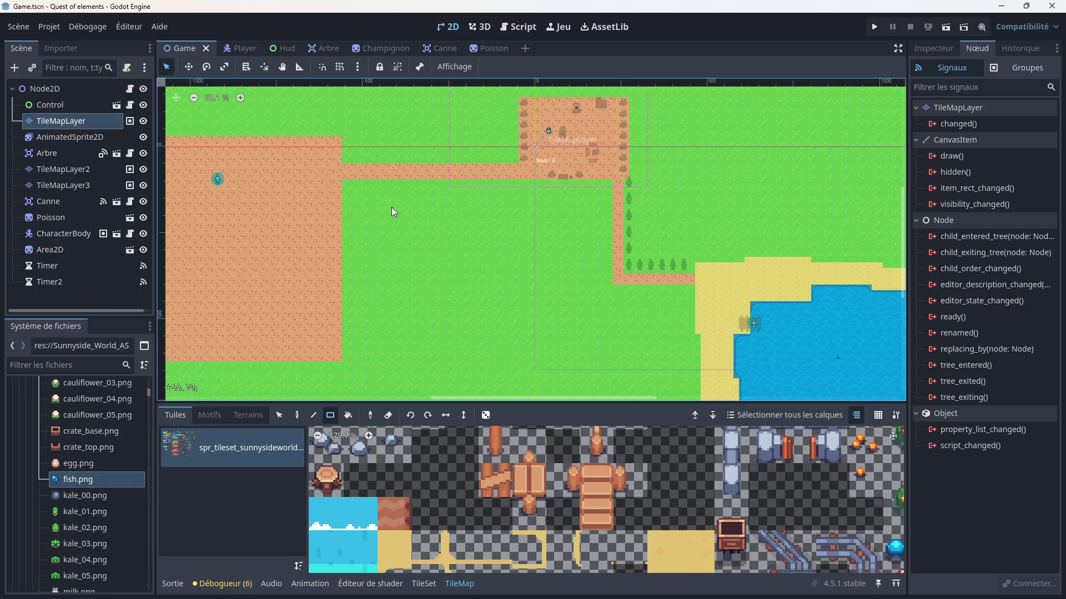
{"action": "left_click_drag", "start_coordinate": [322, 248], "coordinate": [555, 251]}
{"action": "scroll", "coordinate": [571, 196], "scroll_direction": "up", "scroll_amount": 1}
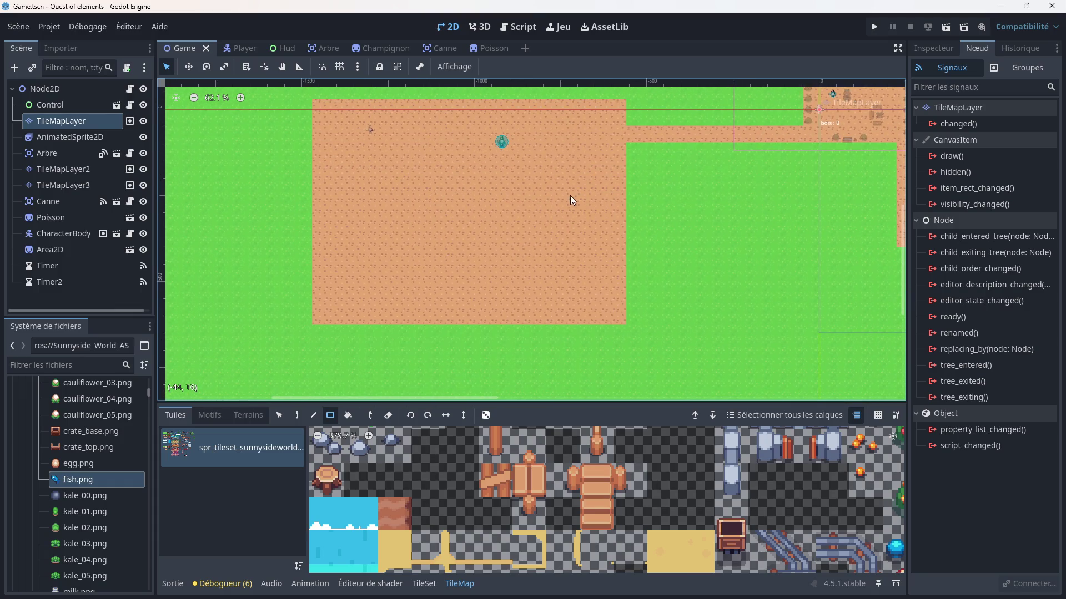
{"action": "scroll", "coordinate": [532, 525], "scroll_direction": "down", "scroll_amount": 4}
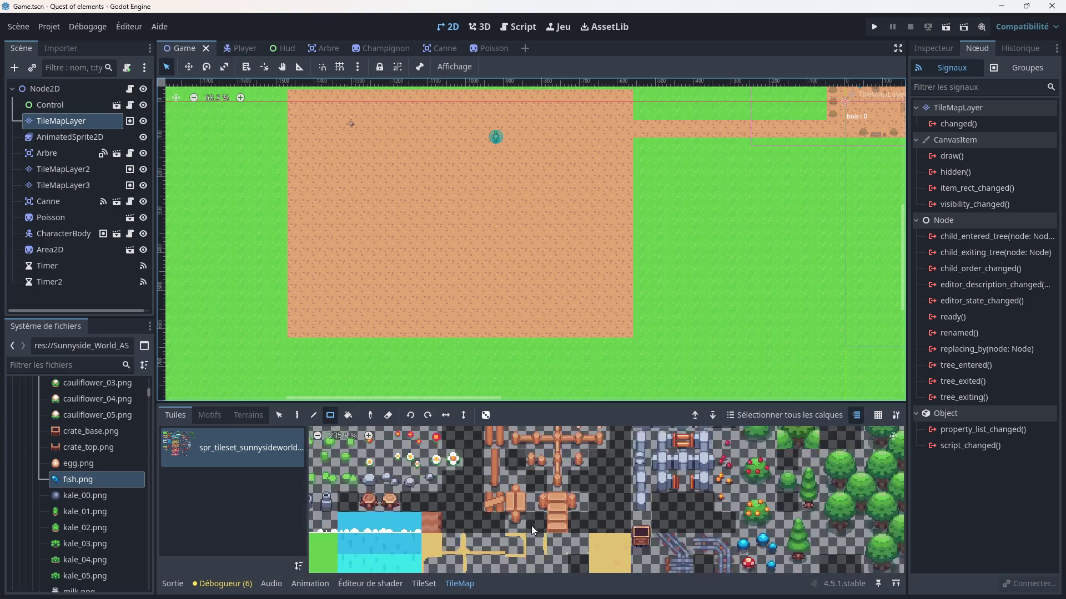
{"action": "left_click", "coordinate": [507, 28]}
{"action": "left_click", "coordinate": [194, 139]}
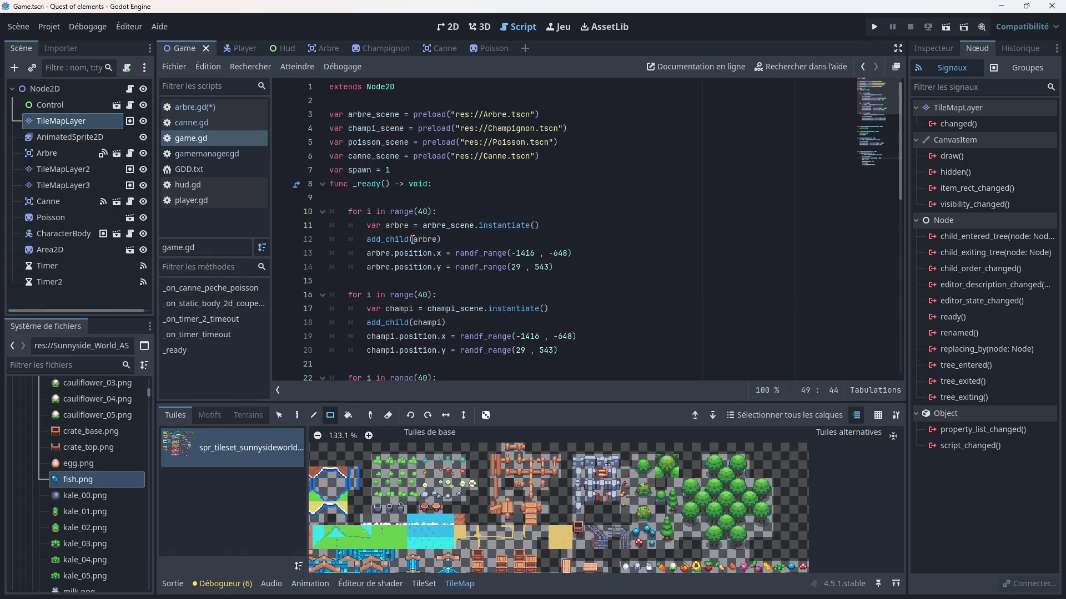
- View the Champignon scene in 2D, then return to the Game scene's map zoomed out
{"action": "left_click", "coordinate": [414, 239]}
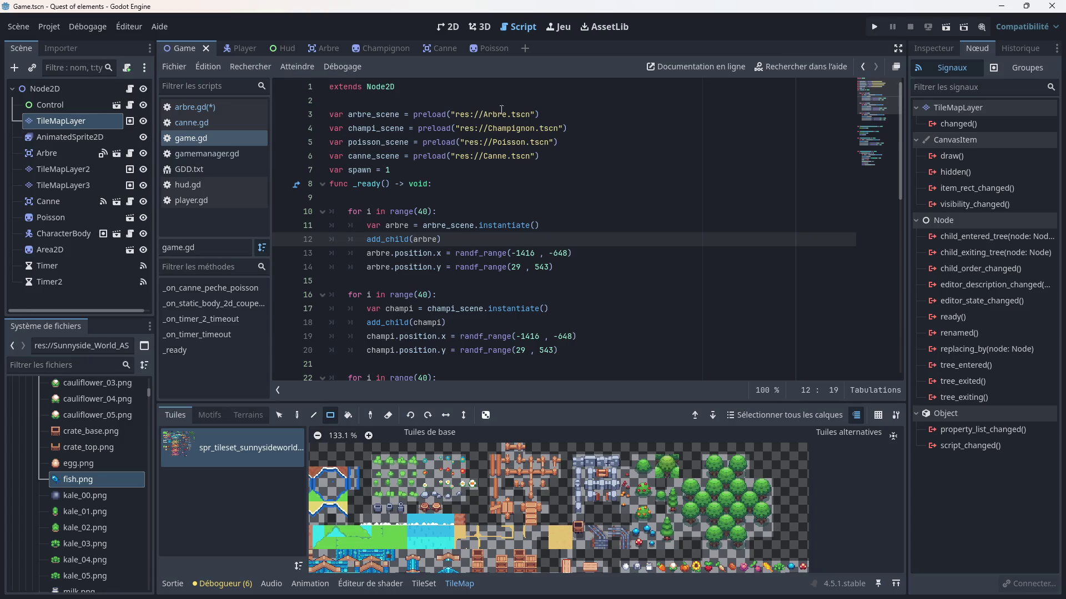
{"action": "left_click", "coordinate": [381, 50]}
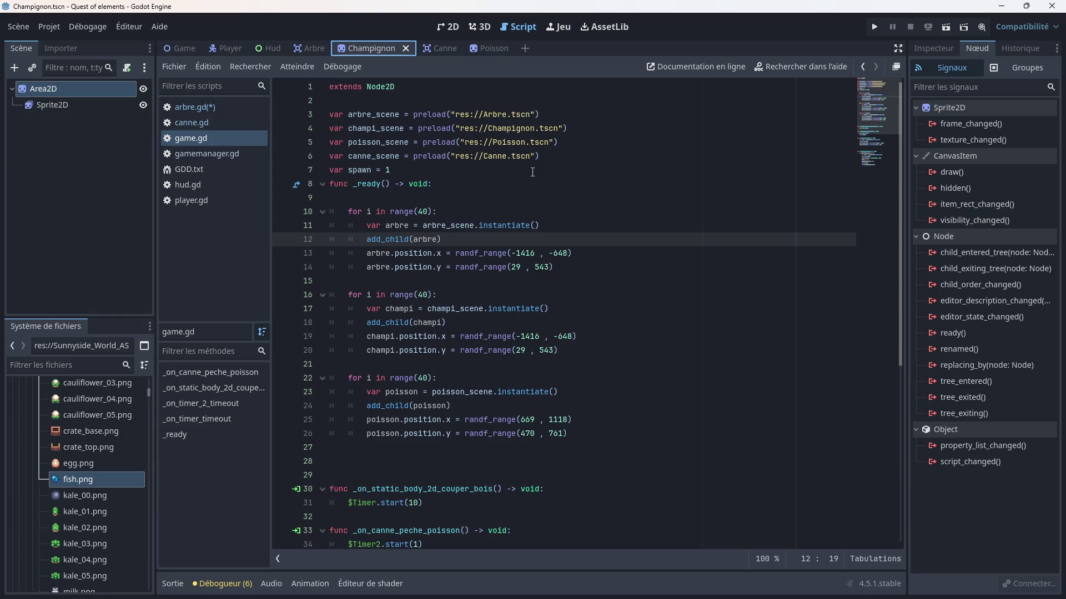
{"action": "left_click", "coordinate": [448, 27]}
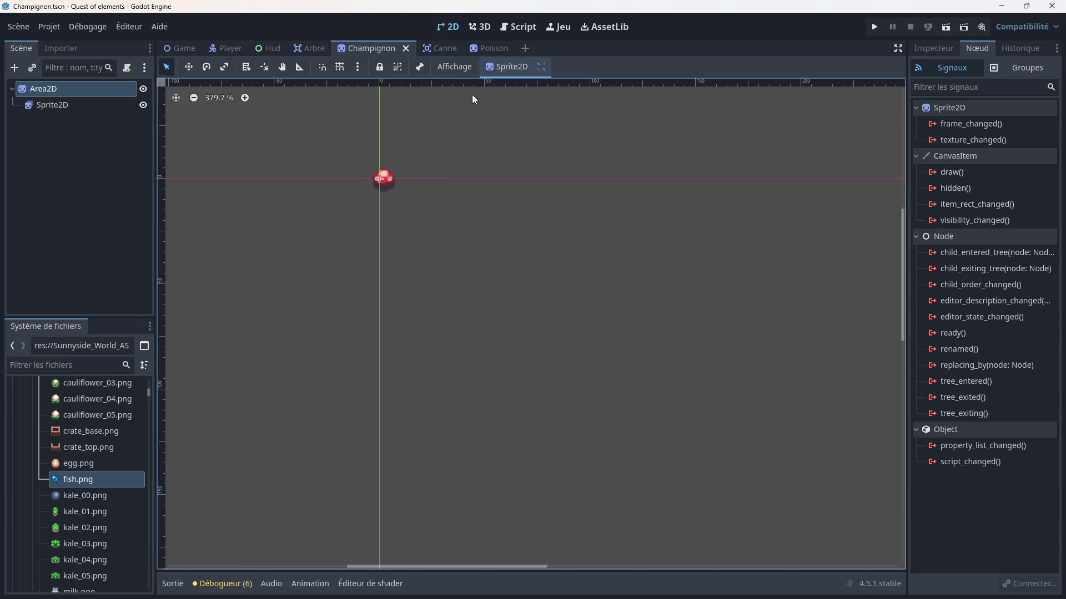
{"action": "left_click", "coordinate": [187, 51]}
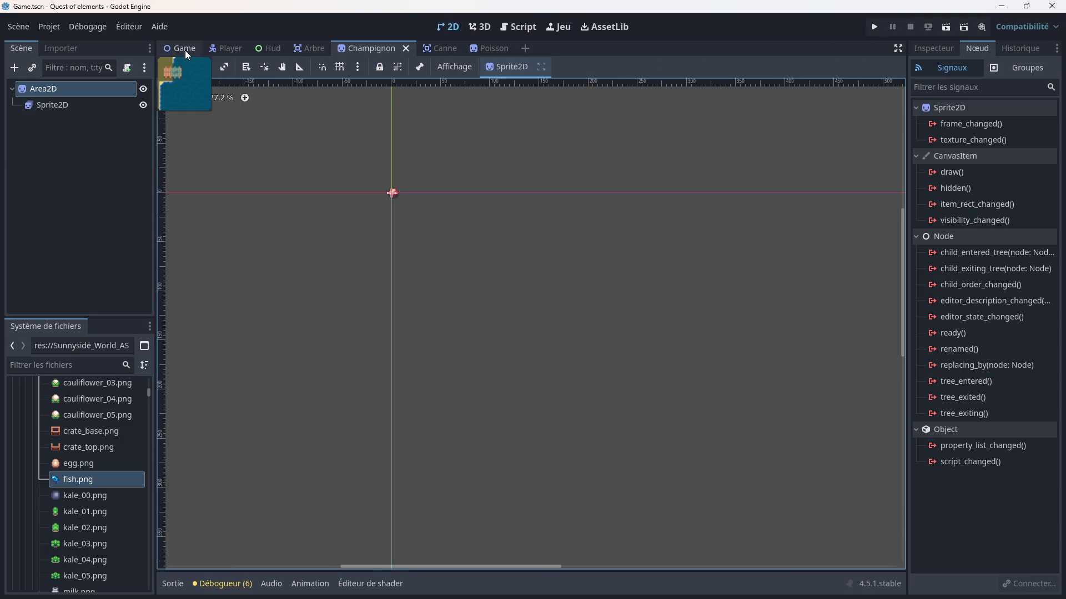
{"action": "scroll", "coordinate": [444, 260], "scroll_direction": "down", "scroll_amount": 6}
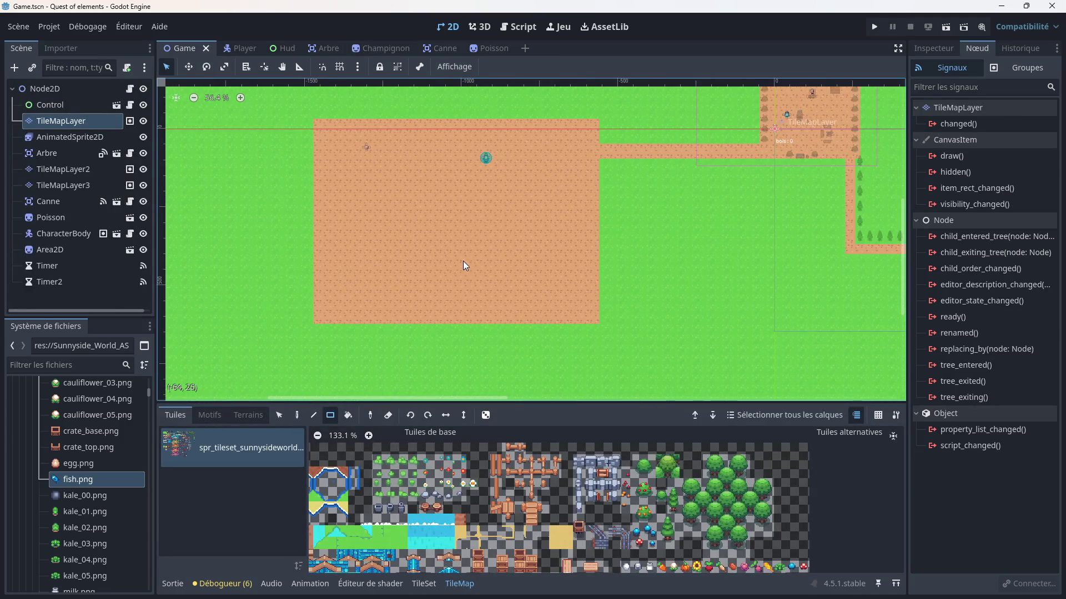
- Centre and zoom the 2D view on the lake and fishing spot, then reopen arbre.gd
{"action": "left_click_drag", "start_coordinate": [548, 259], "coordinate": [433, 227]}
{"action": "scroll", "coordinate": [483, 226], "scroll_direction": "up", "scroll_amount": 5}
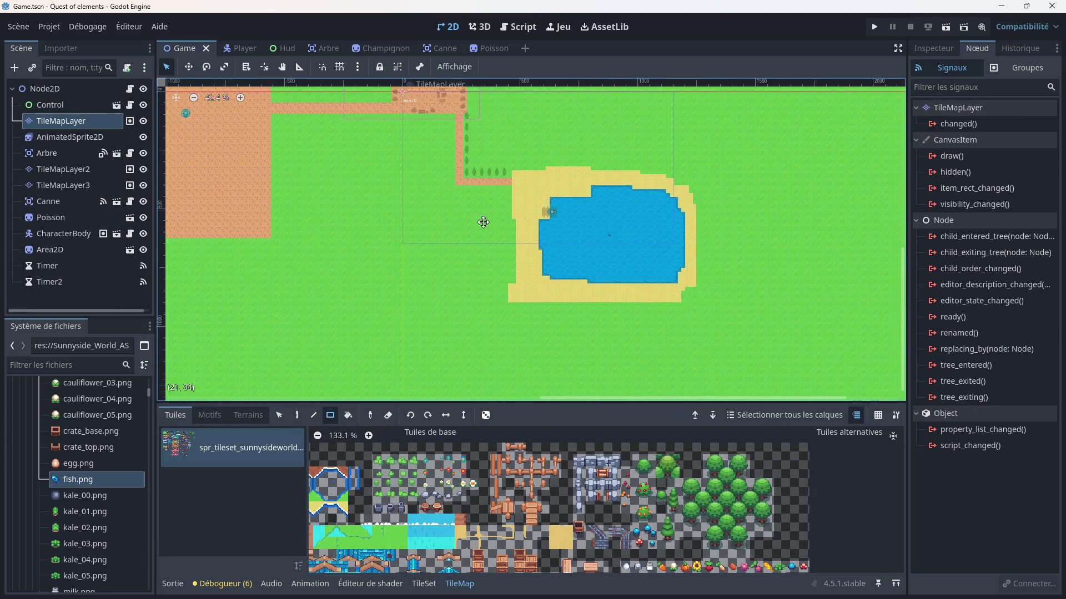
{"action": "scroll", "coordinate": [547, 221], "scroll_direction": "up", "scroll_amount": 7}
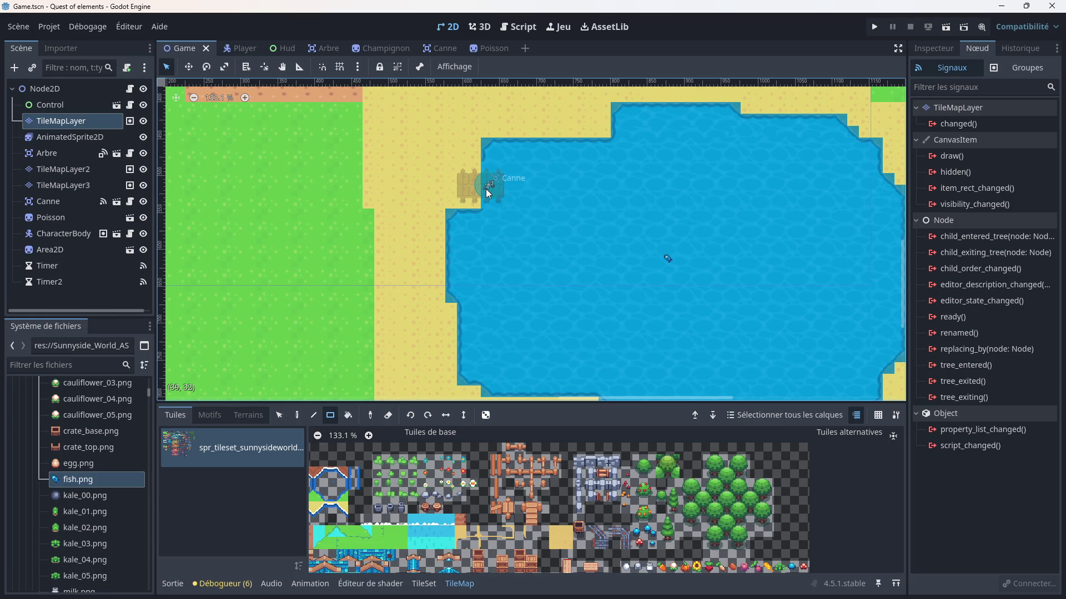
{"action": "left_click", "coordinate": [515, 26]}
{"action": "left_click", "coordinate": [184, 107]}
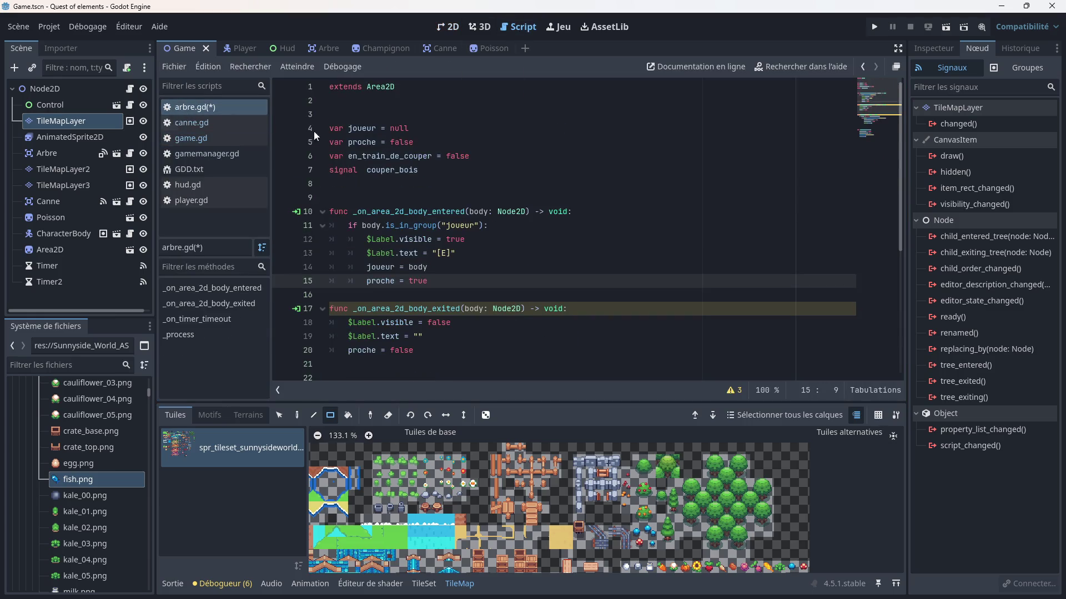
- Save arbre.gd with Ctrl+S and run the game to test the joueur check
{"action": "left_click_drag", "start_coordinate": [332, 268], "coordinate": [529, 270]}
{"action": "key", "text": "ctrl+s"}
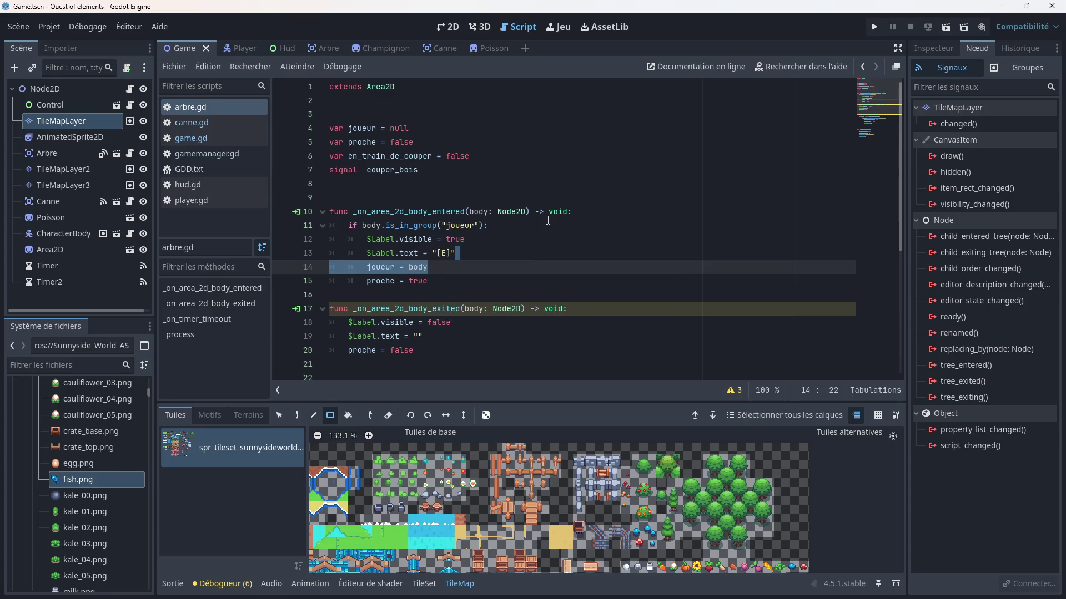
{"action": "left_click", "coordinate": [873, 27]}
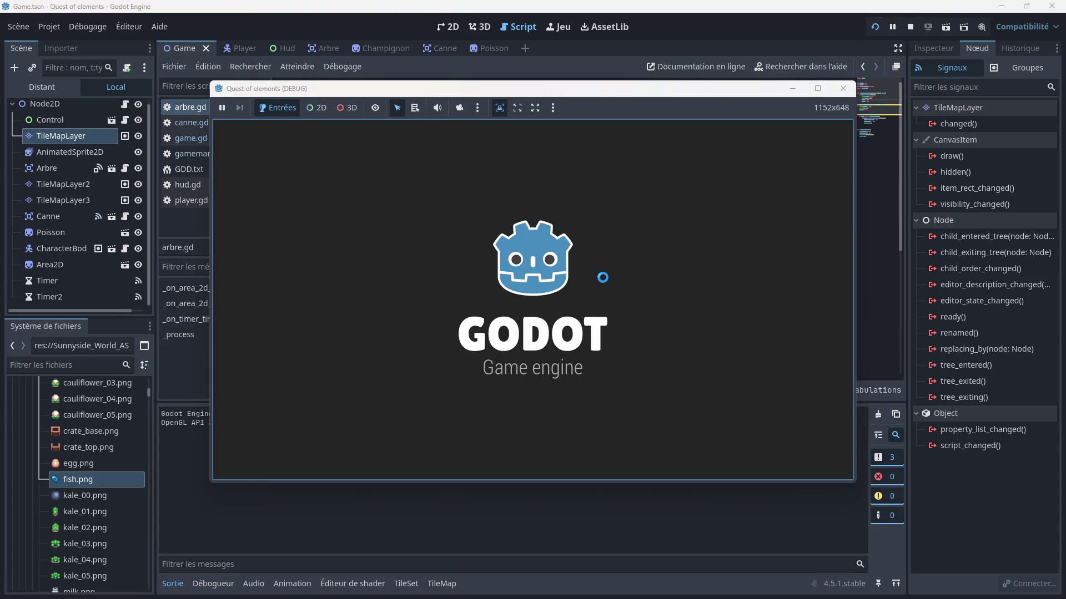
- Walk the player to the trees and chop them with E to collect wood
{"action": "key", "text": "Left"}
{"action": "key", "text": "Down"}
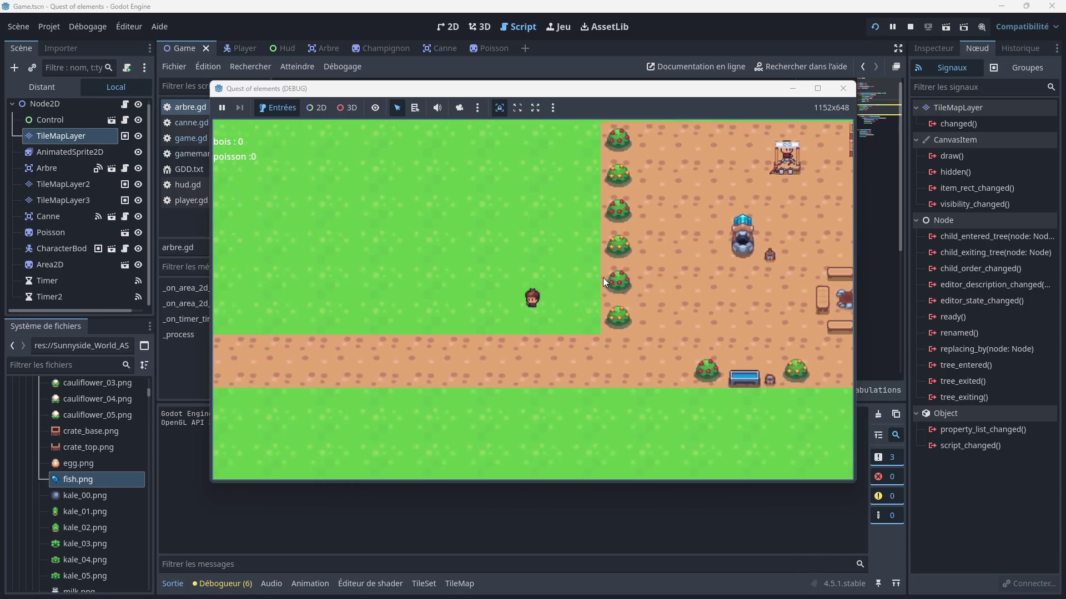
{"action": "key", "text": "Left"}
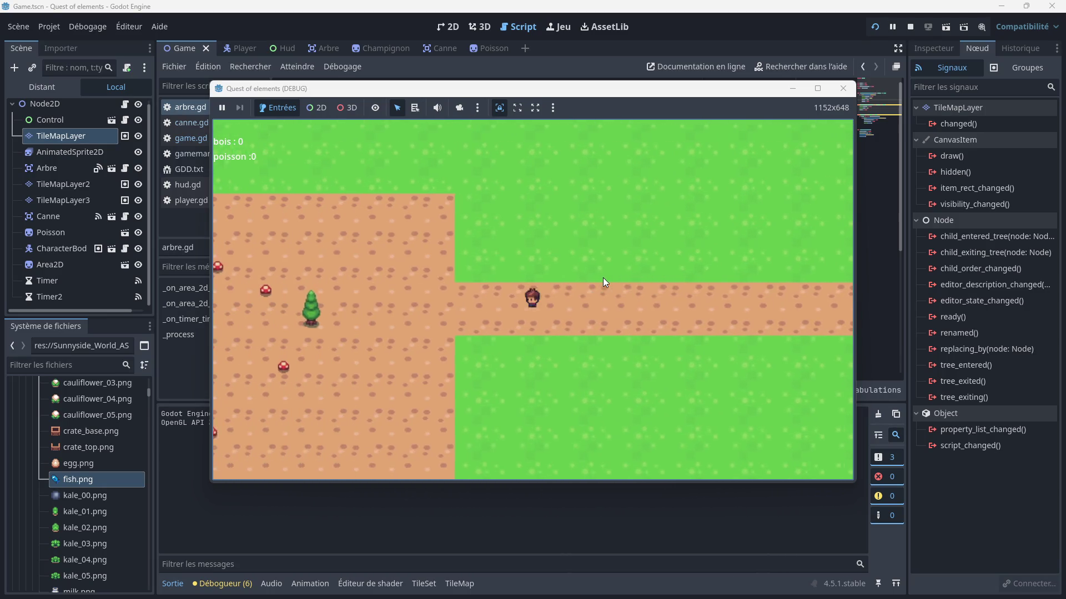
{"action": "key", "text": "Left"}
{"action": "key", "text": "e"}
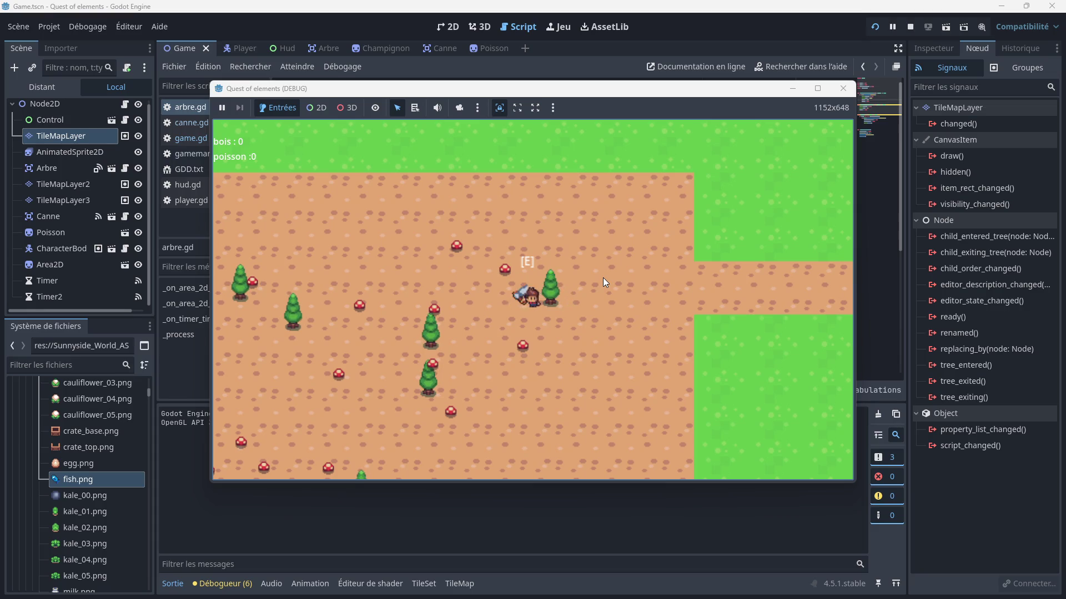
{"action": "key", "text": "Left"}
{"action": "key", "text": "Down"}
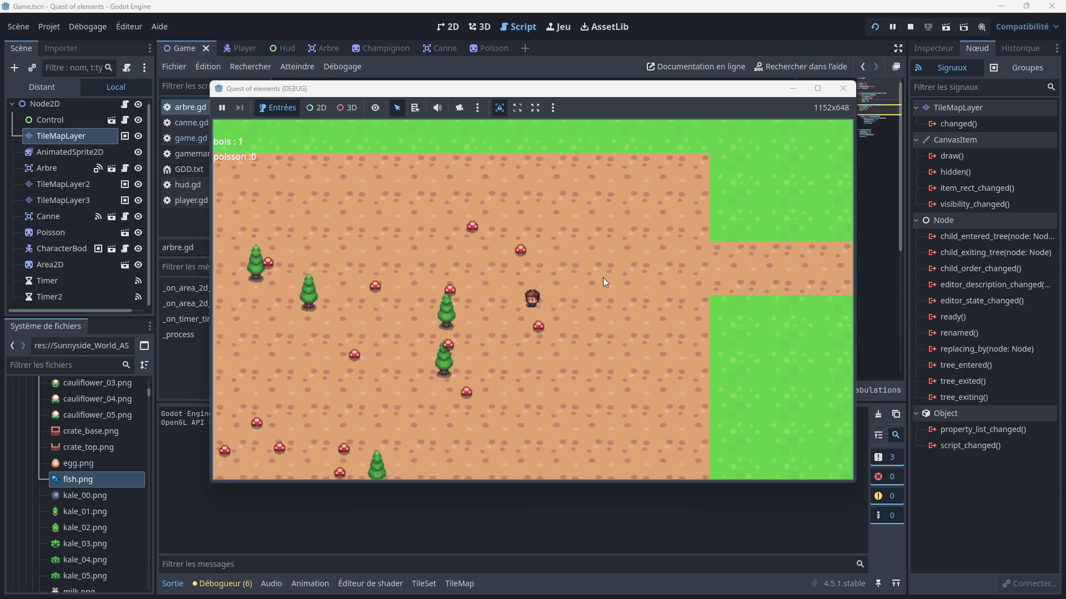
{"action": "key", "text": "Left"}
{"action": "key", "text": "e"}
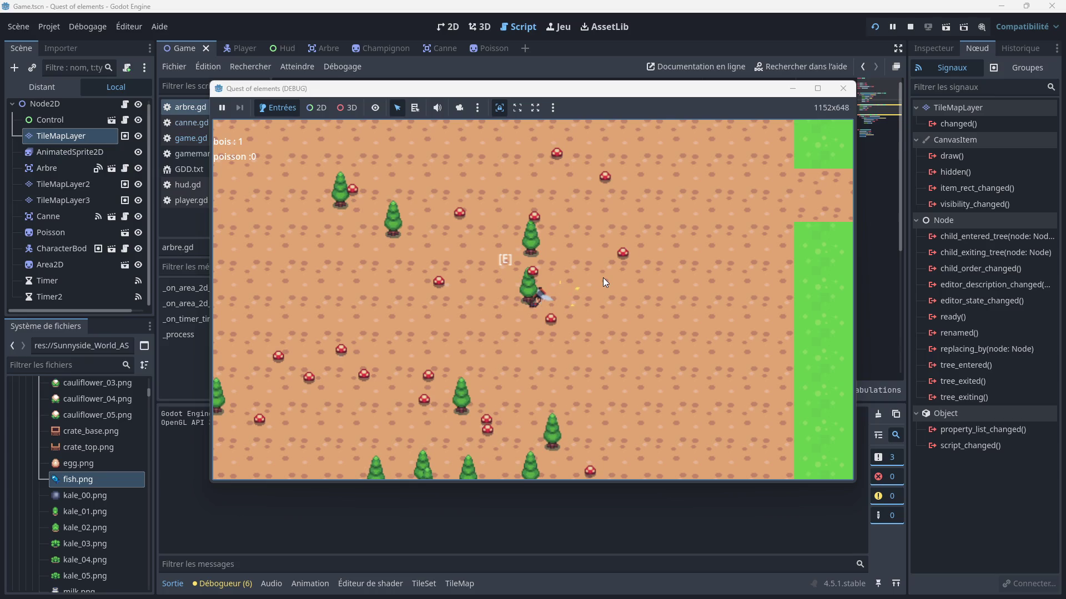
- Walk the character right and down across the beach onto the dock
{"action": "key", "text": "Right"}
{"action": "key", "text": "Up"}
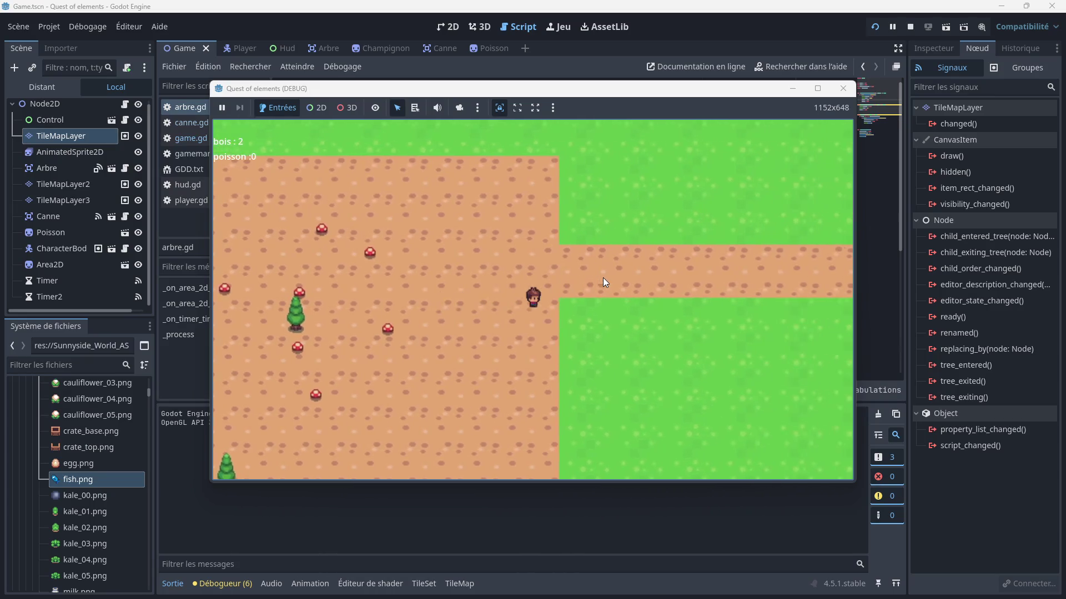
{"action": "key", "text": "Right"}
{"action": "key", "text": "Down"}
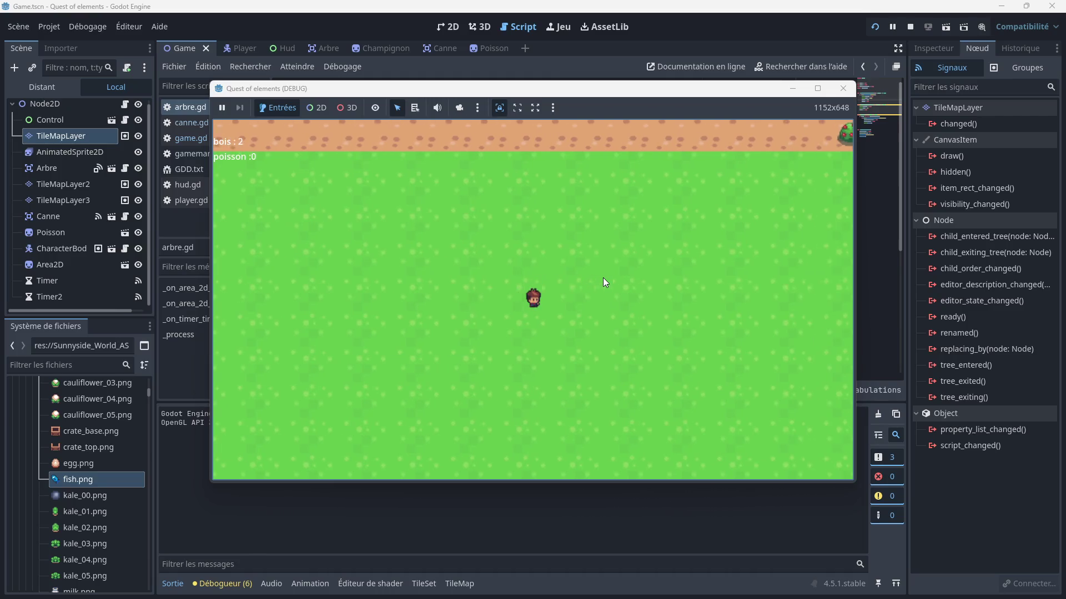
{"action": "key", "text": "Down"}
{"action": "key", "text": "Right"}
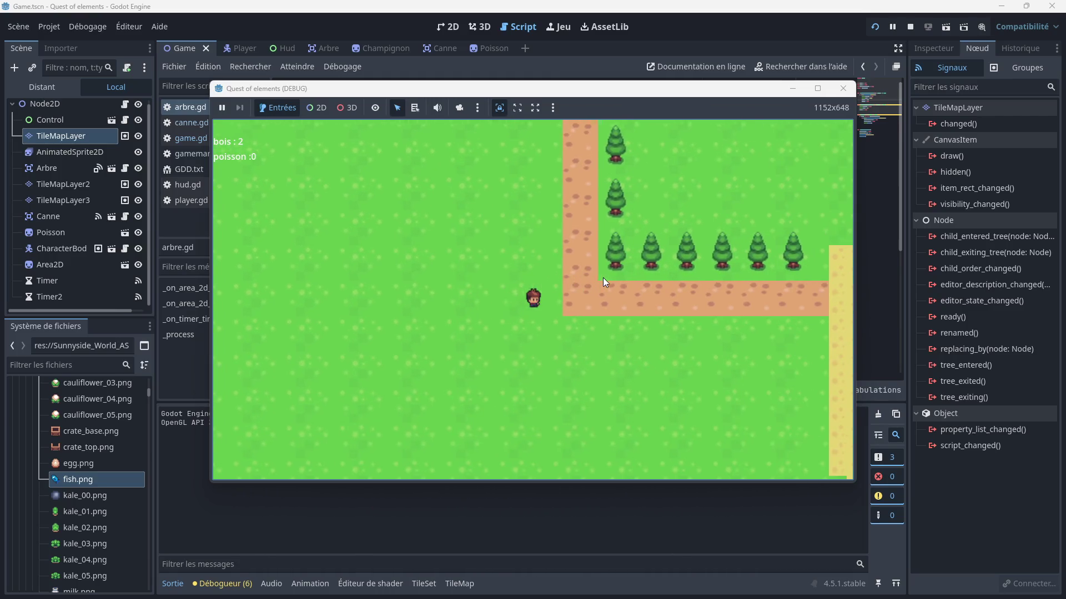
{"action": "key", "text": "Right"}
{"action": "key", "text": "Down"}
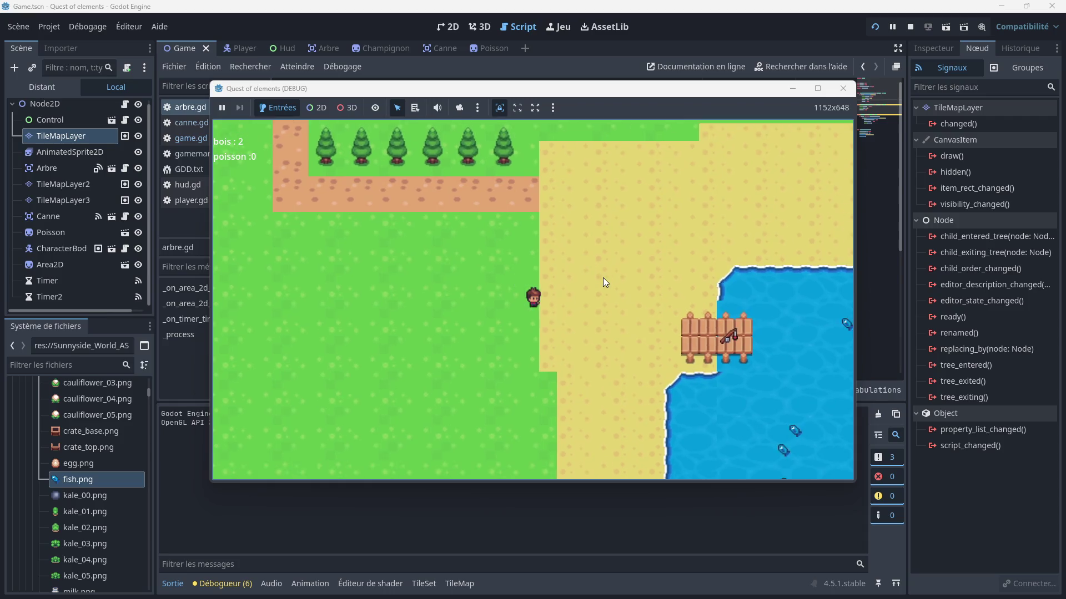
{"action": "key", "text": "Right"}
{"action": "key", "text": "Up"}
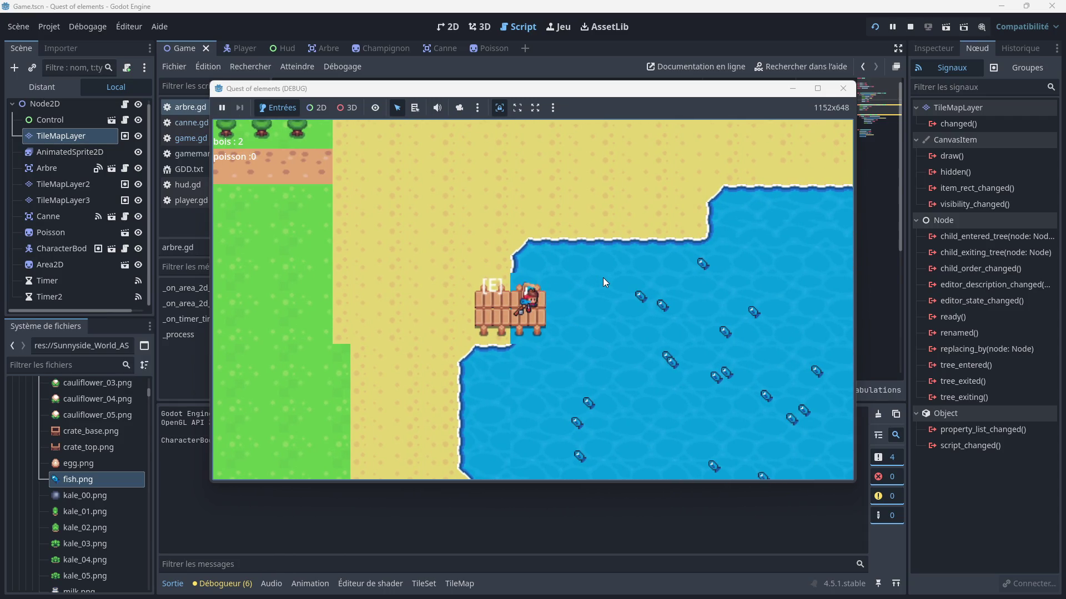
- Fish twice from the dock with E until poisson shows 2, then stop the game
{"action": "key", "text": "e"}
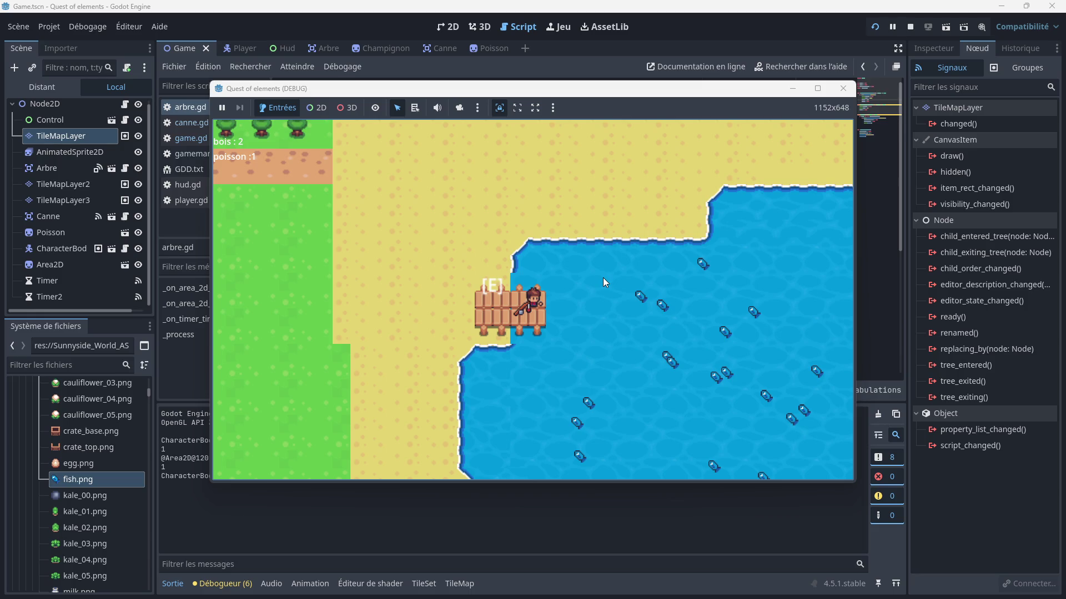
{"action": "key", "text": "e"}
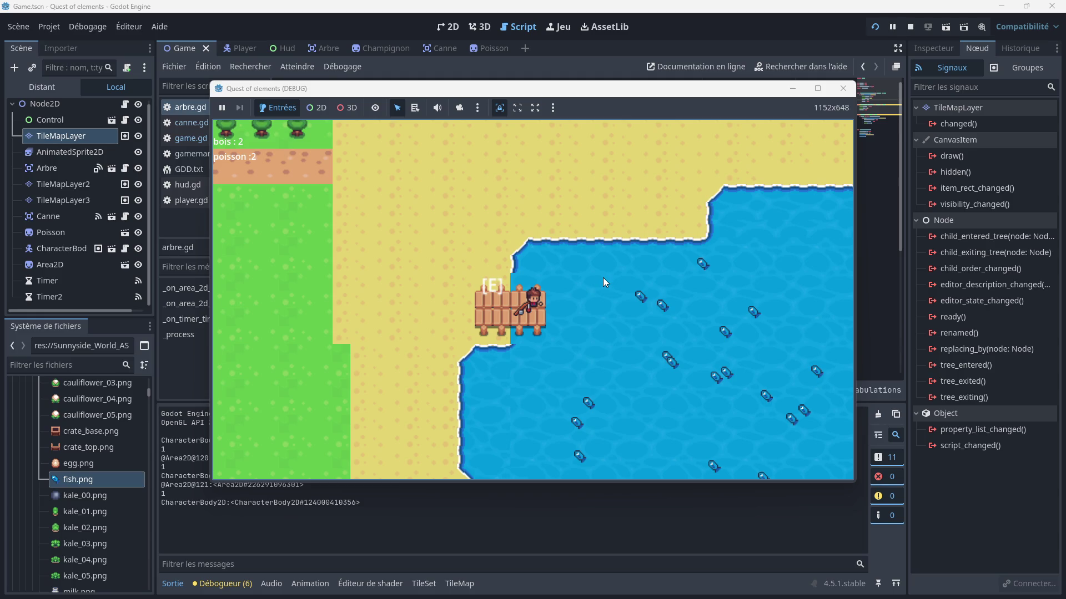
{"action": "key", "text": "Left"}
{"action": "key", "text": "Up"}
{"action": "left_click", "coordinate": [843, 88]}
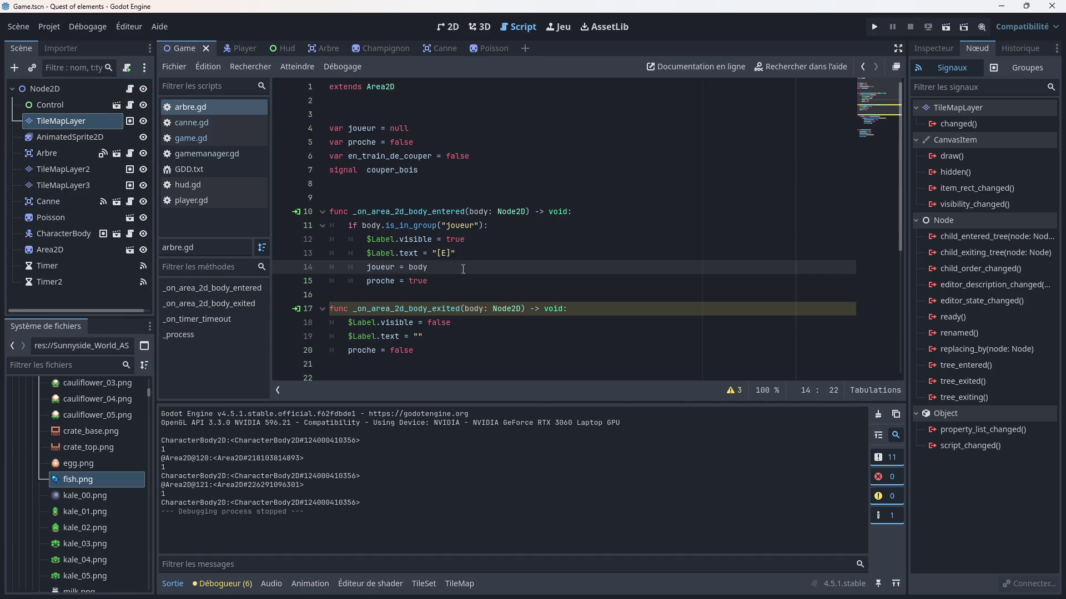
- Review canne.gd, then switch to the Poisson scene and open game.gd's spawning code
{"action": "scroll", "coordinate": [402, 189], "scroll_direction": "down", "scroll_amount": 5}
{"action": "left_click", "coordinate": [232, 127]}
{"action": "scroll", "coordinate": [450, 231], "scroll_direction": "down", "scroll_amount": 8}
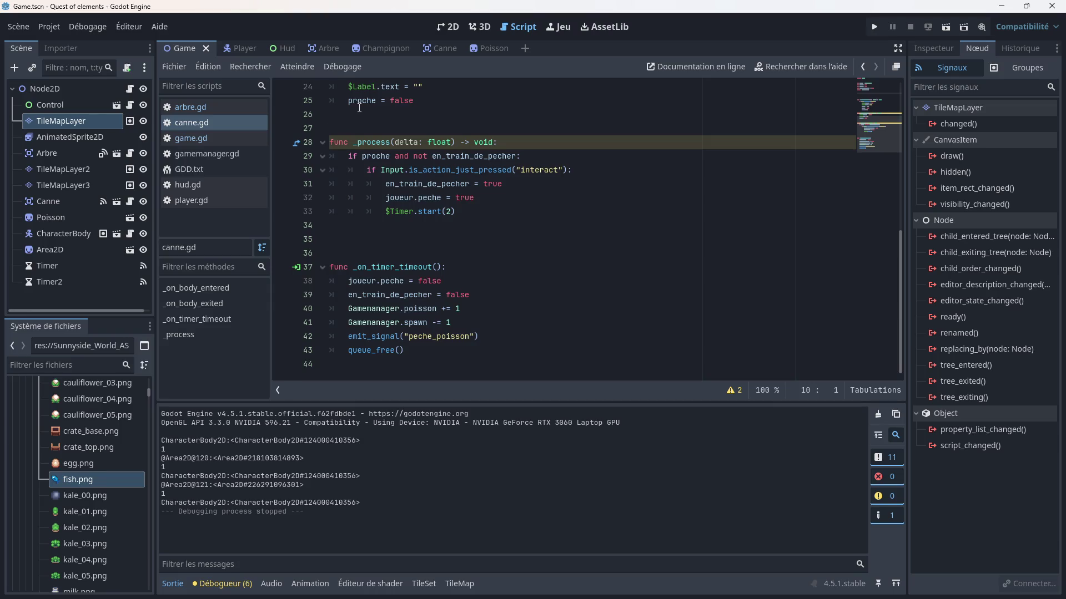
{"action": "left_click", "coordinate": [480, 48]}
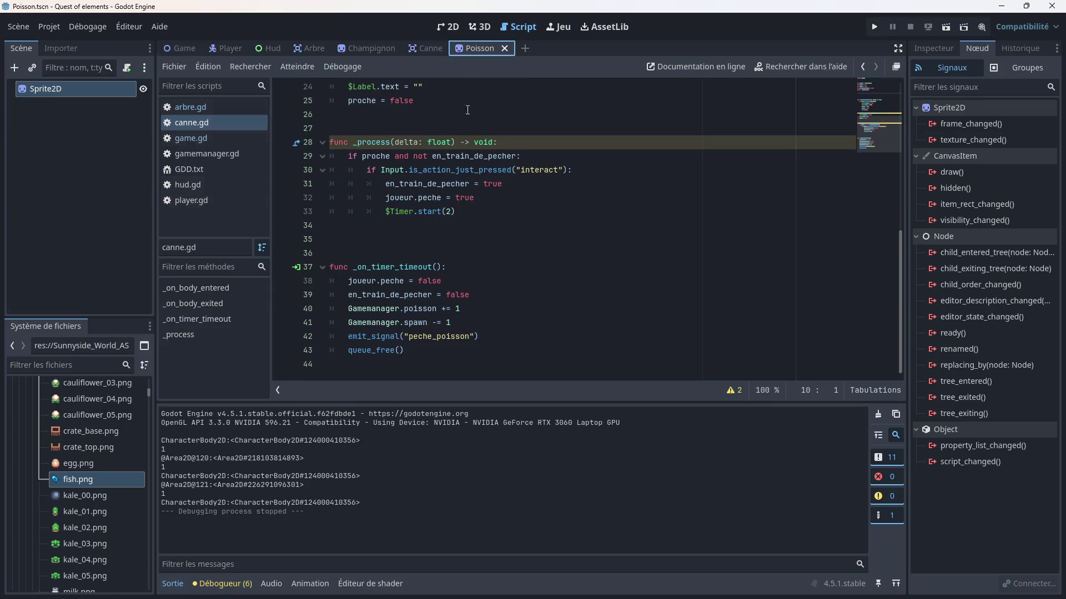
{"action": "scroll", "coordinate": [431, 276], "scroll_direction": "up", "scroll_amount": 3}
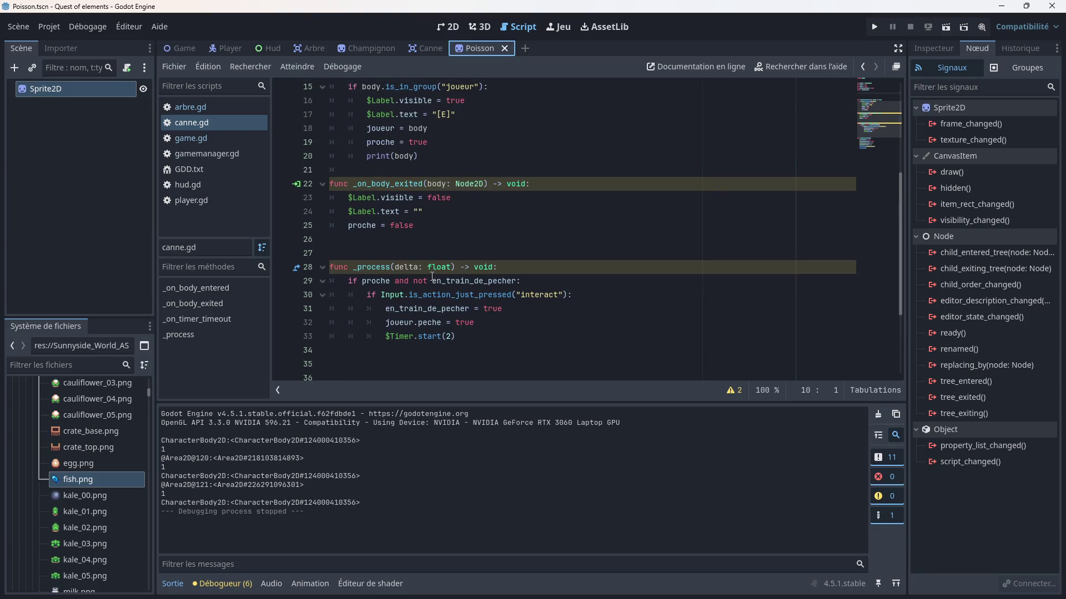
{"action": "scroll", "coordinate": [431, 276], "scroll_direction": "down", "scroll_amount": 3}
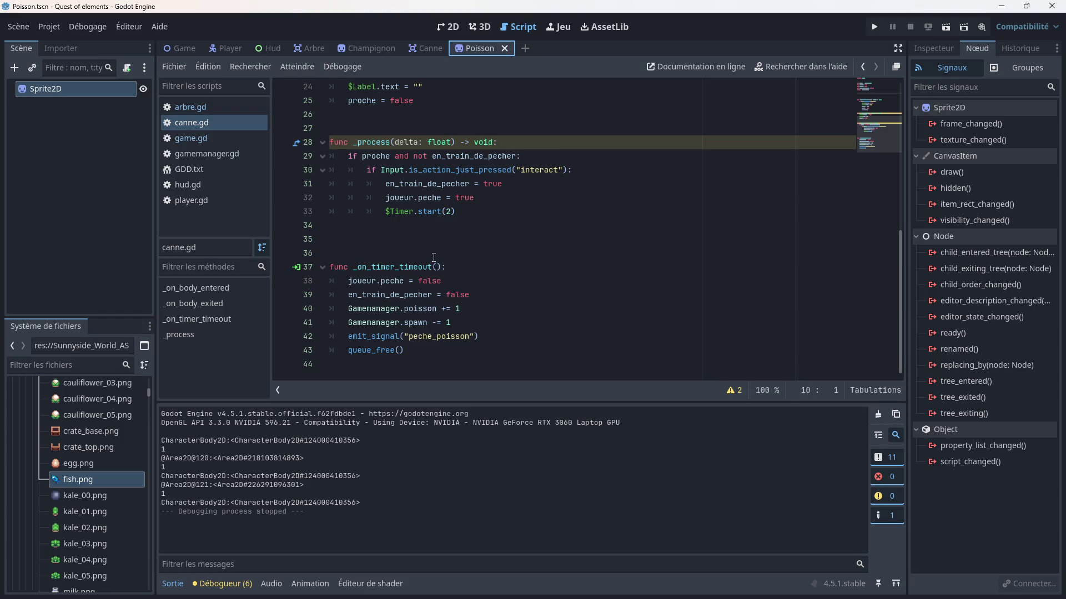
{"action": "left_click", "coordinate": [192, 139]}
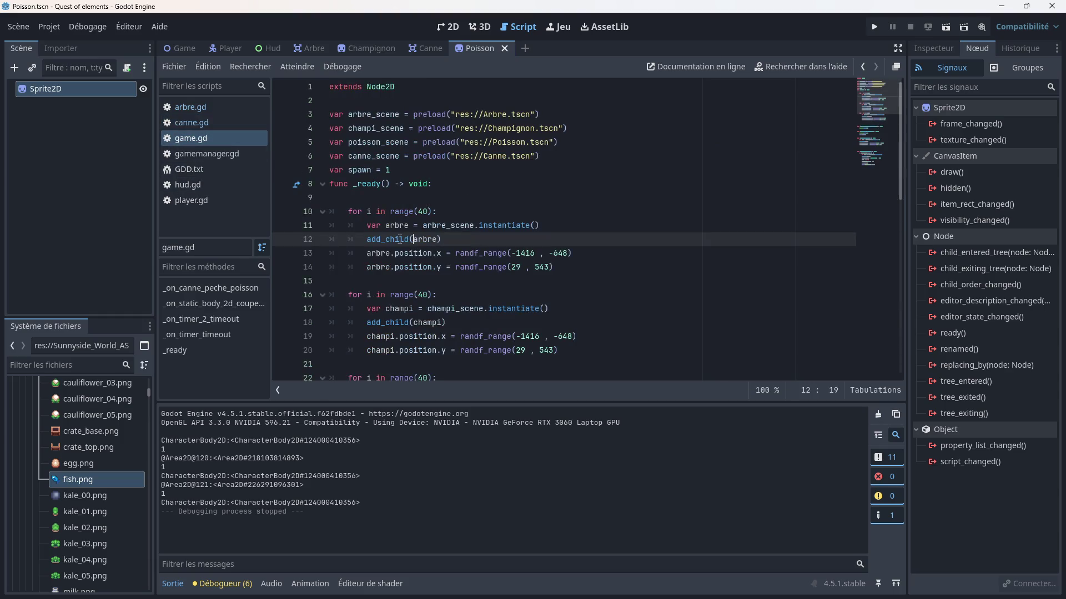
- Copy the four fish-spawning lines (23–26) from _ready in game.gd
{"action": "scroll", "coordinate": [448, 281], "scroll_direction": "down", "scroll_amount": 4}
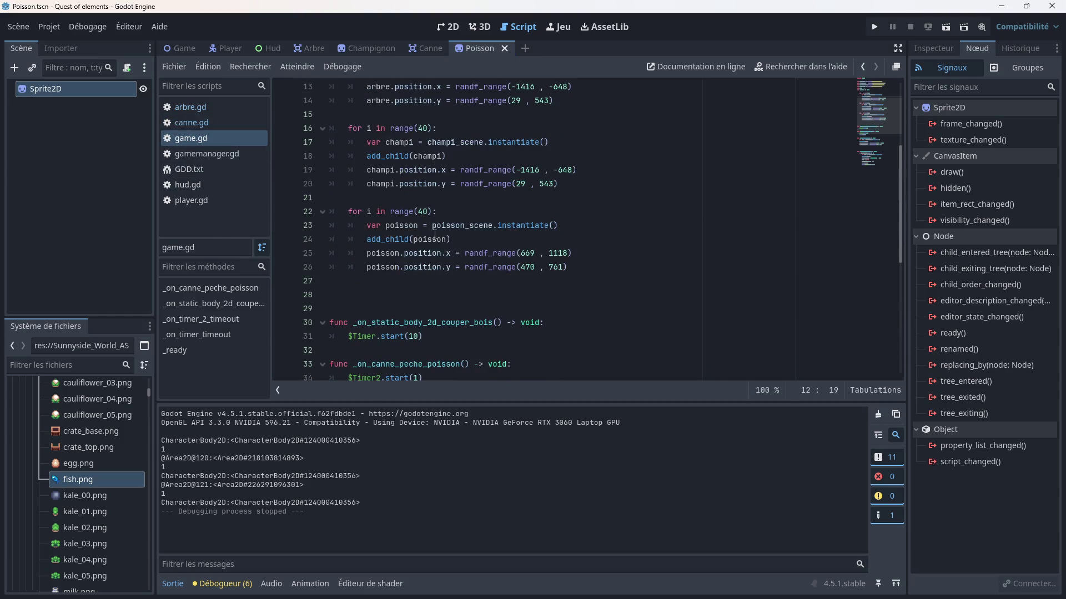
{"action": "mouse_move", "coordinate": [573, 267]}
{"action": "left_mouse_down"}
{"action": "mouse_move", "coordinate": [399, 264]}
{"action": "mouse_move", "coordinate": [367, 239]}
{"action": "mouse_move", "coordinate": [330, 239]}
{"action": "left_mouse_up"}
{"action": "right_click", "coordinate": [345, 245]}
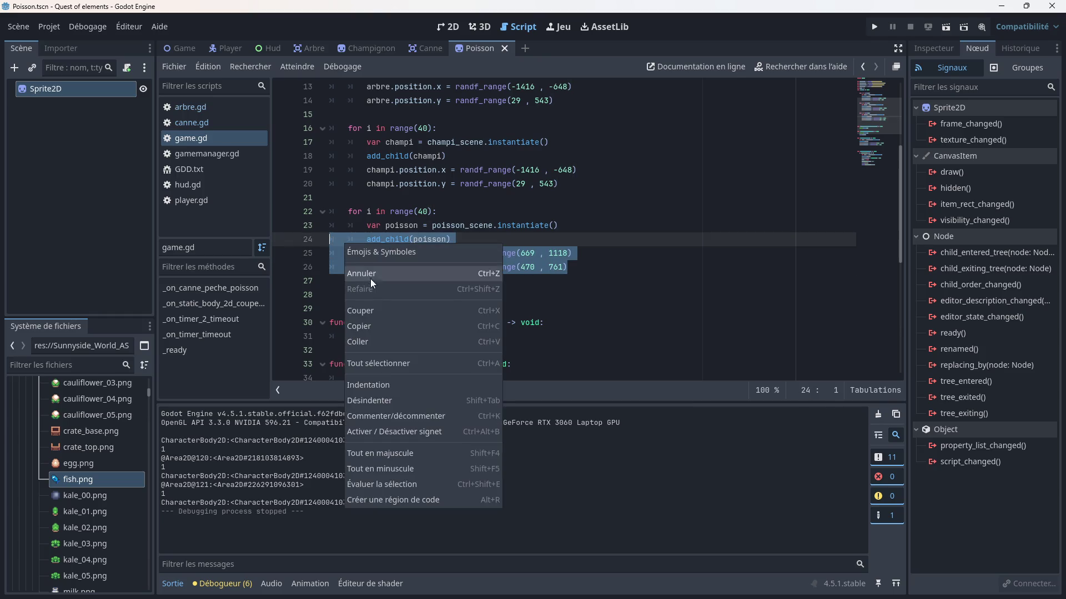
{"action": "left_click", "coordinate": [378, 326]}
{"action": "left_click", "coordinate": [421, 295]}
{"action": "scroll", "coordinate": [434, 263], "scroll_direction": "down", "scroll_amount": 5}
{"action": "scroll", "coordinate": [435, 263], "scroll_direction": "up", "scroll_amount": 3}
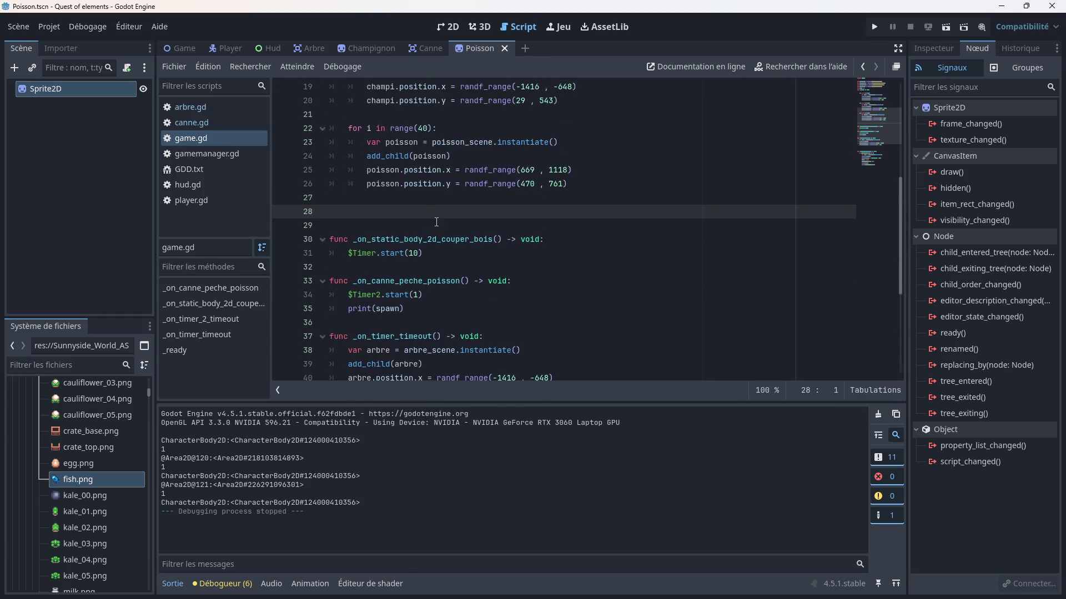
{"action": "left_click_drag", "start_coordinate": [575, 183], "coordinate": [330, 142]}
{"action": "right_click", "coordinate": [345, 153]}
{"action": "left_click", "coordinate": [371, 235]}
{"action": "left_click", "coordinate": [411, 212]}
{"action": "scroll", "coordinate": [439, 223], "scroll_direction": "down", "scroll_amount": 5}
- Replace the two debug print lines in _on_timer_2_timeout with the fish-spawning code
{"action": "left_click_drag", "start_coordinate": [490, 349], "coordinate": [327, 341]}
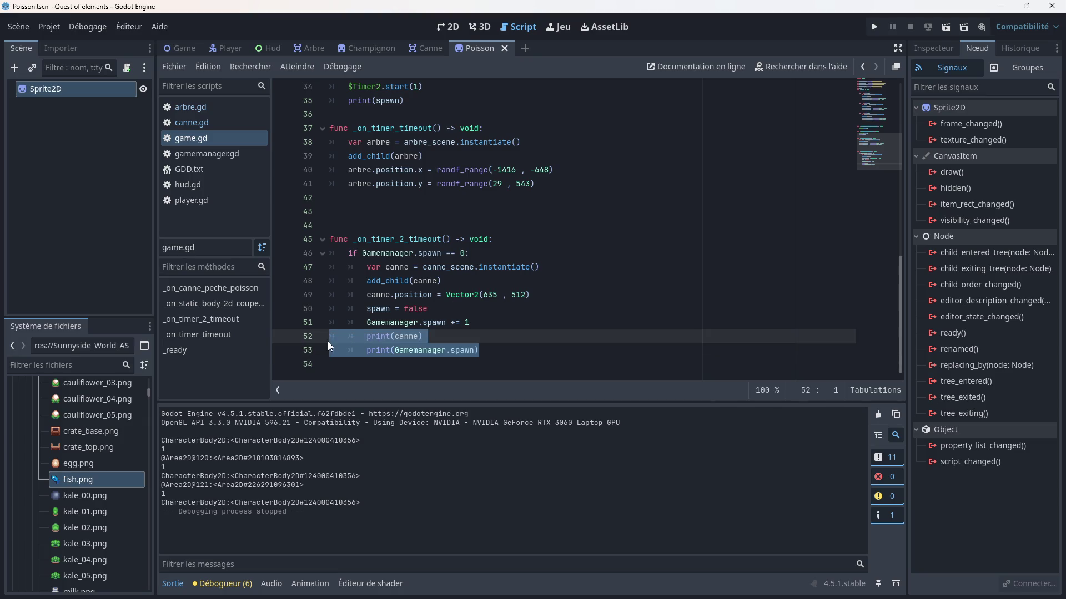
{"action": "key", "text": "Delete"}
{"action": "key", "text": "ctrl+v"}
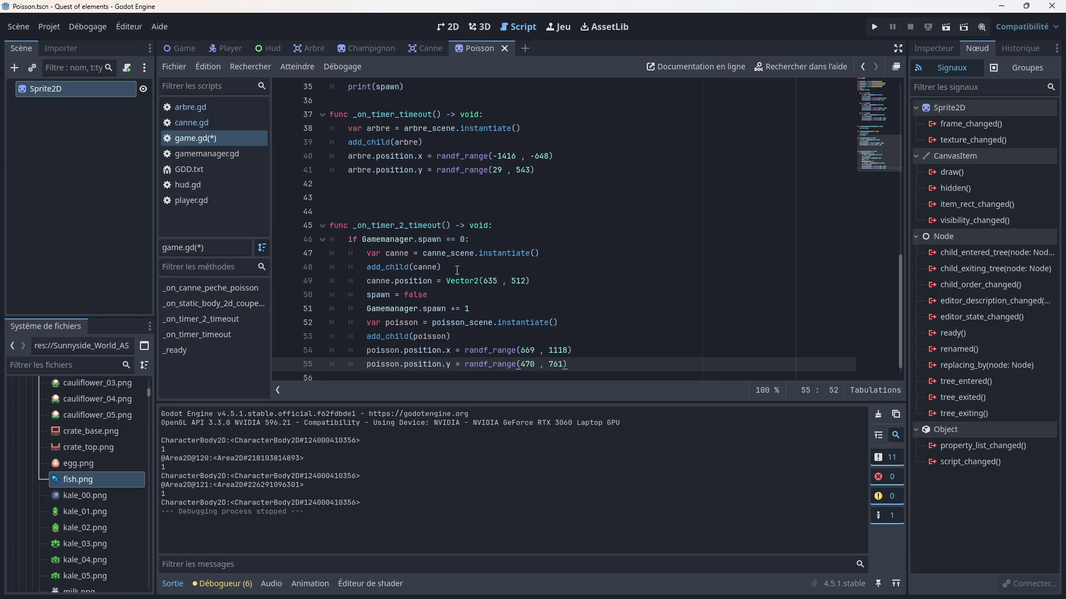
{"action": "mouse_move", "coordinate": [455, 276]}
{"action": "scroll", "coordinate": [442, 306], "scroll_direction": "up", "scroll_amount": 7}
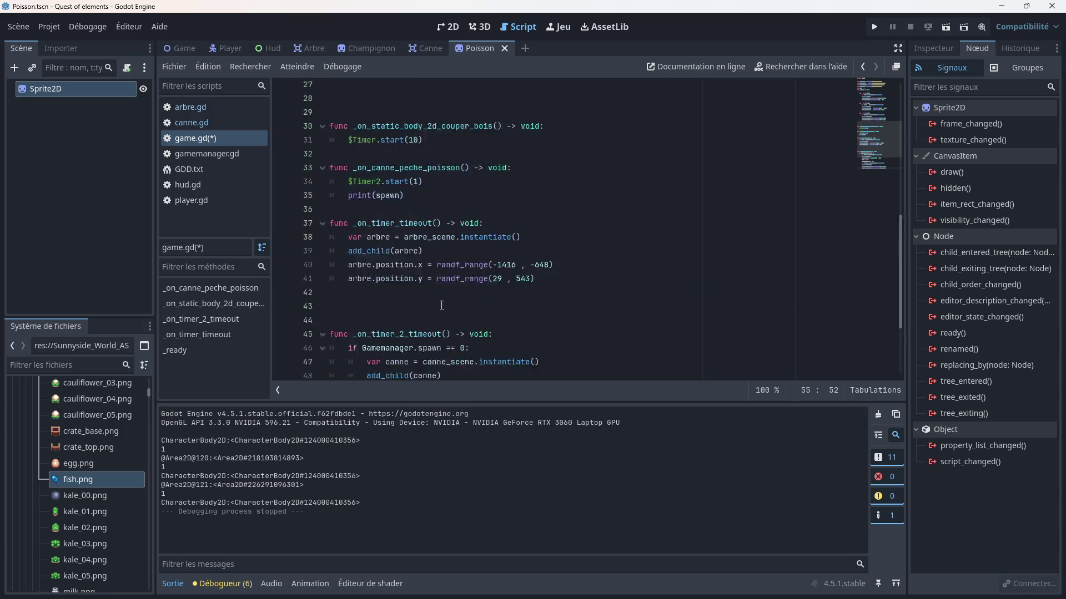
{"action": "scroll", "coordinate": [442, 288], "scroll_direction": "up", "scroll_amount": 5}
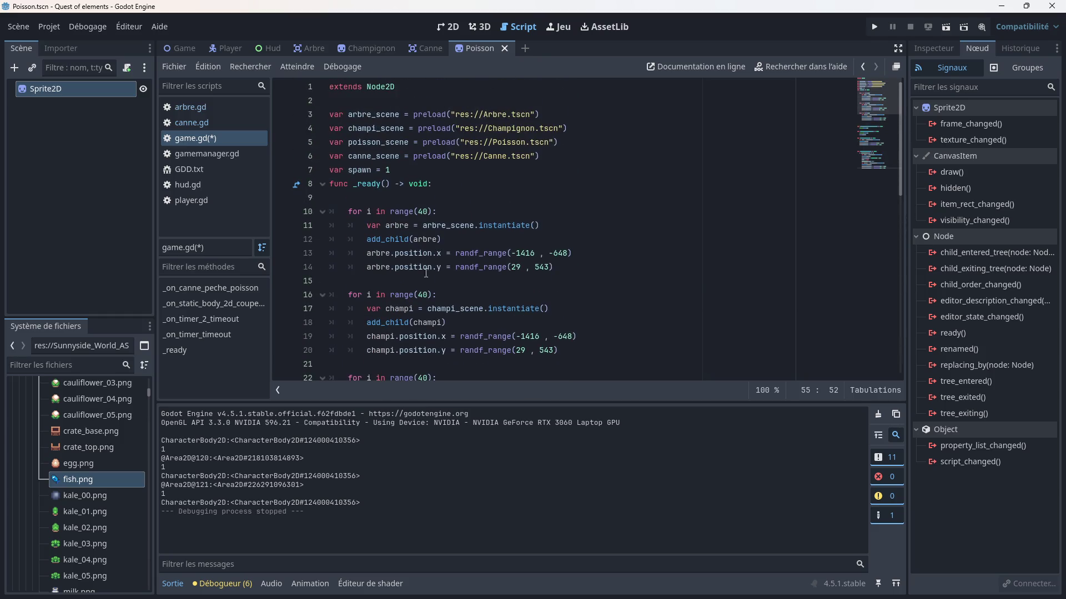
- Review the arbre.gd and canne.gd scripts, then go back to game.gd
{"action": "left_click", "coordinate": [203, 107]}
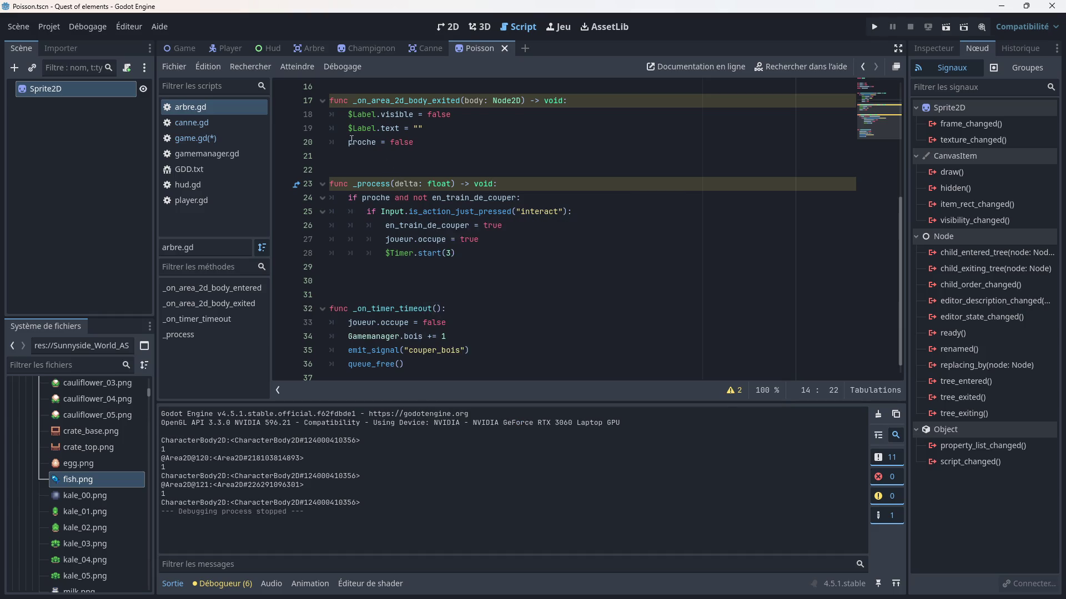
{"action": "scroll", "coordinate": [351, 140], "scroll_direction": "down", "scroll_amount": 2}
{"action": "left_click", "coordinate": [218, 123]}
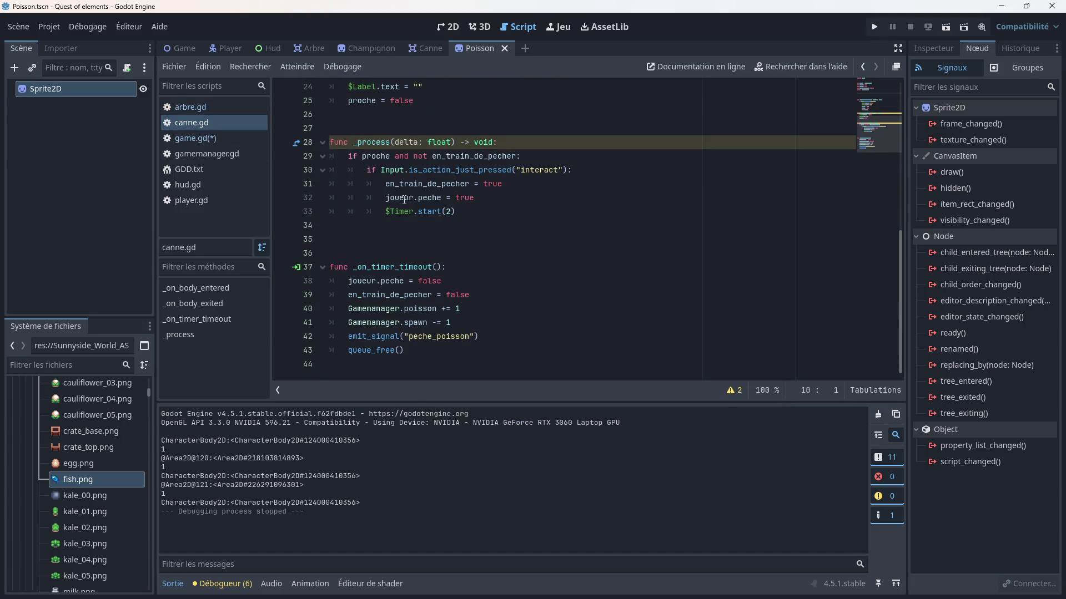
{"action": "scroll", "coordinate": [404, 217], "scroll_direction": "up", "scroll_amount": 2}
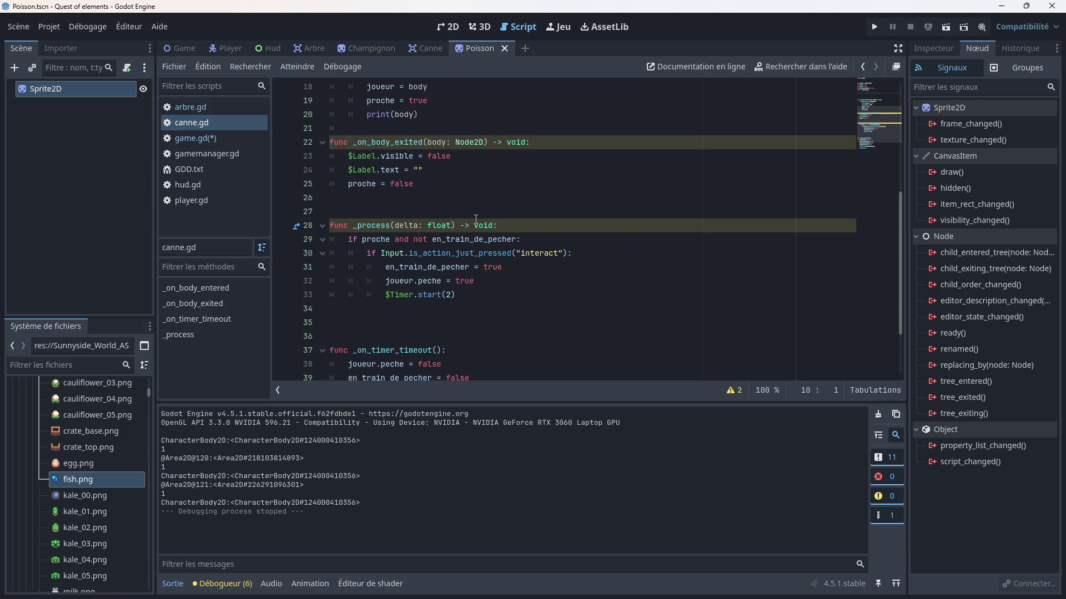
{"action": "left_click", "coordinate": [187, 138]}
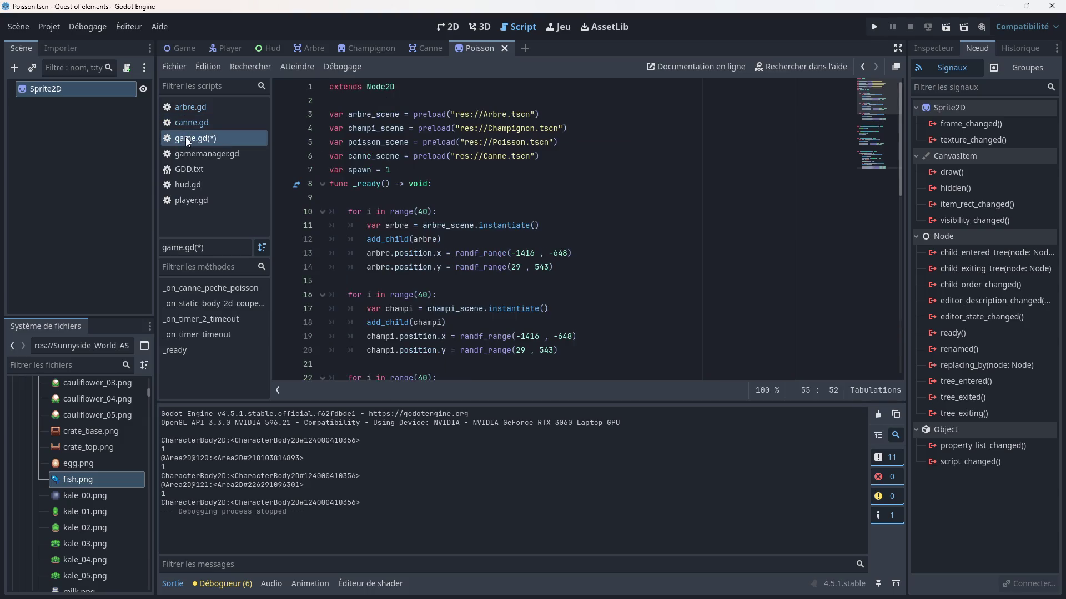
{"action": "scroll", "coordinate": [421, 223], "scroll_direction": "down", "scroll_amount": 6}
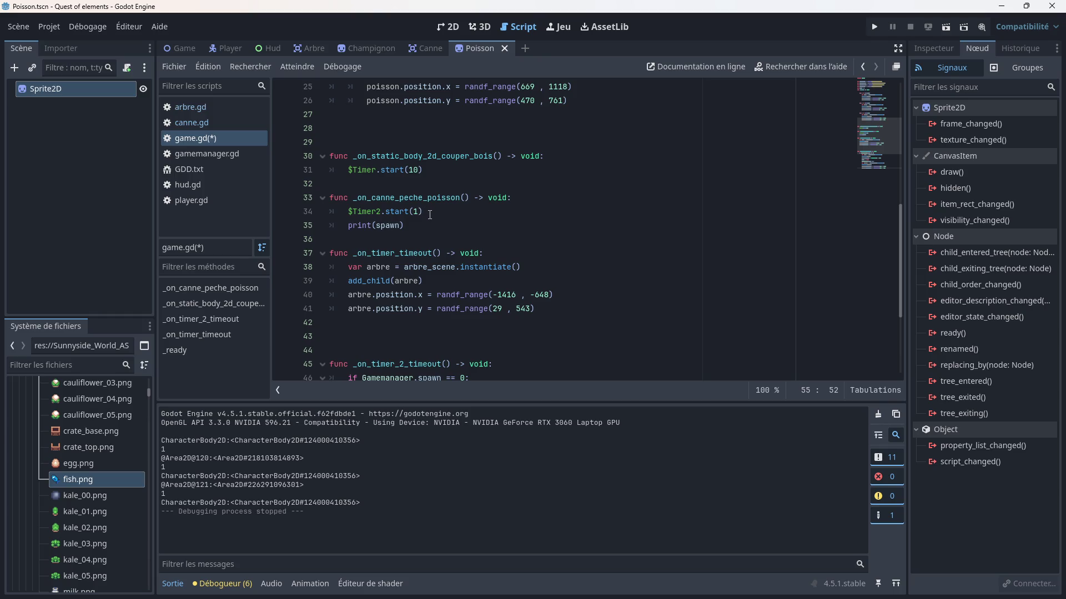
{"action": "scroll", "coordinate": [431, 214], "scroll_direction": "up", "scroll_amount": 8}
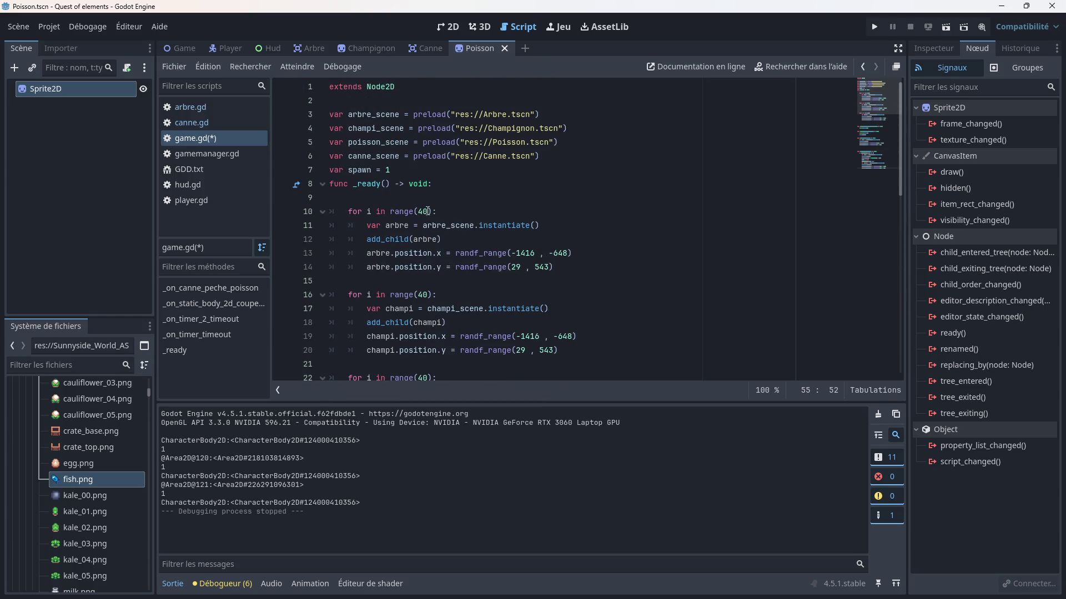
{"action": "scroll", "coordinate": [431, 215], "scroll_direction": "down", "scroll_amount": 7}
{"action": "scroll", "coordinate": [438, 233], "scroll_direction": "down", "scroll_amount": 1}
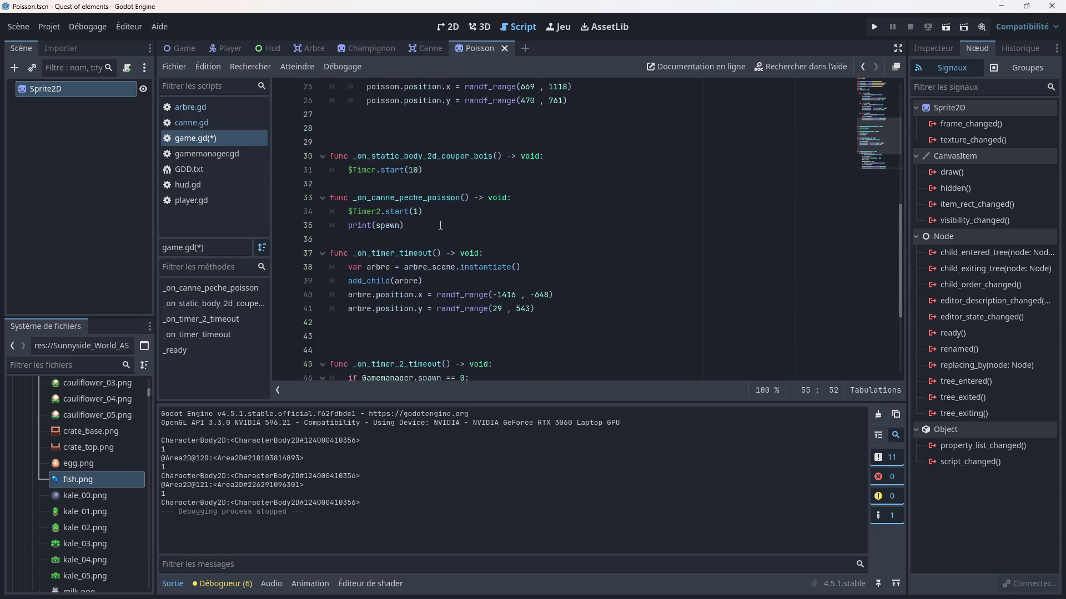
- Add a poisson_scene line after the Timer2 start line in _on_canne_peche_poisson
{"action": "left_click", "coordinate": [430, 213]}
{"action": "key", "text": "Return"}
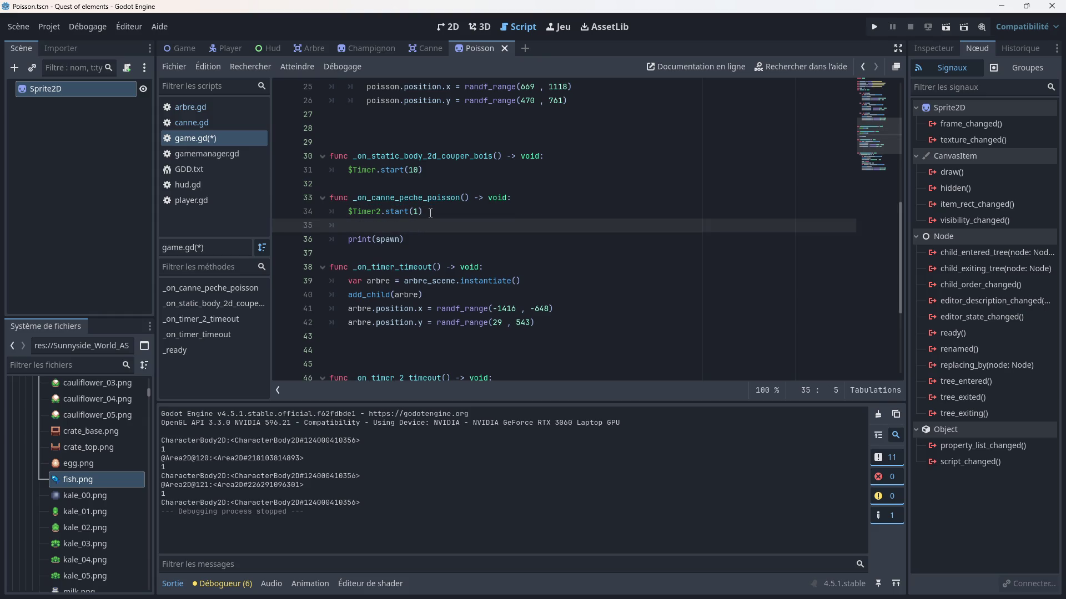
{"action": "scroll", "coordinate": [431, 213], "scroll_direction": "up", "scroll_amount": 2}
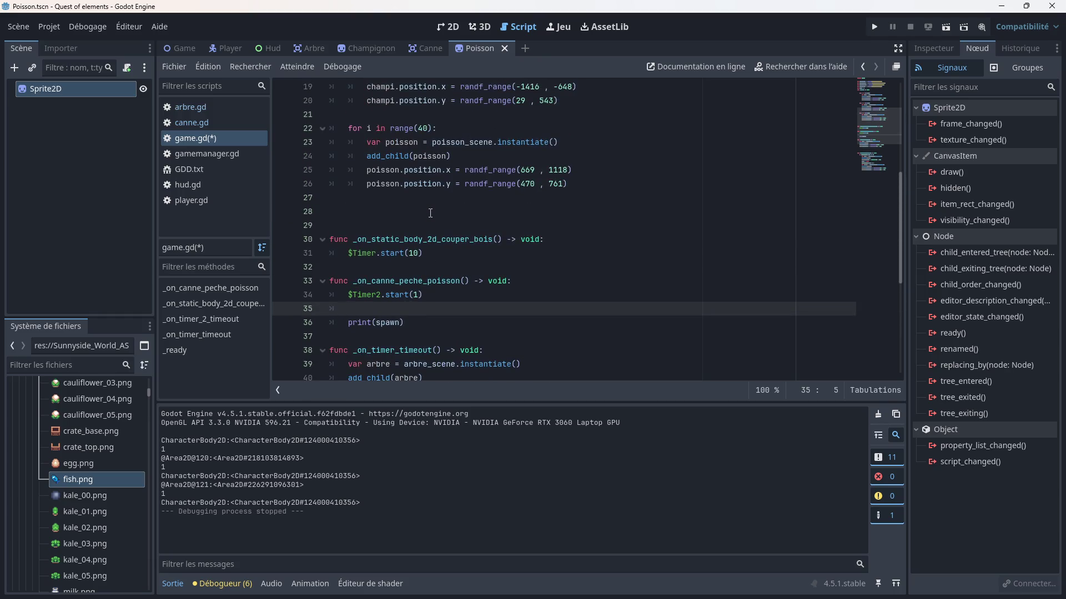
{"action": "scroll", "coordinate": [431, 213], "scroll_direction": "down", "scroll_amount": 1}
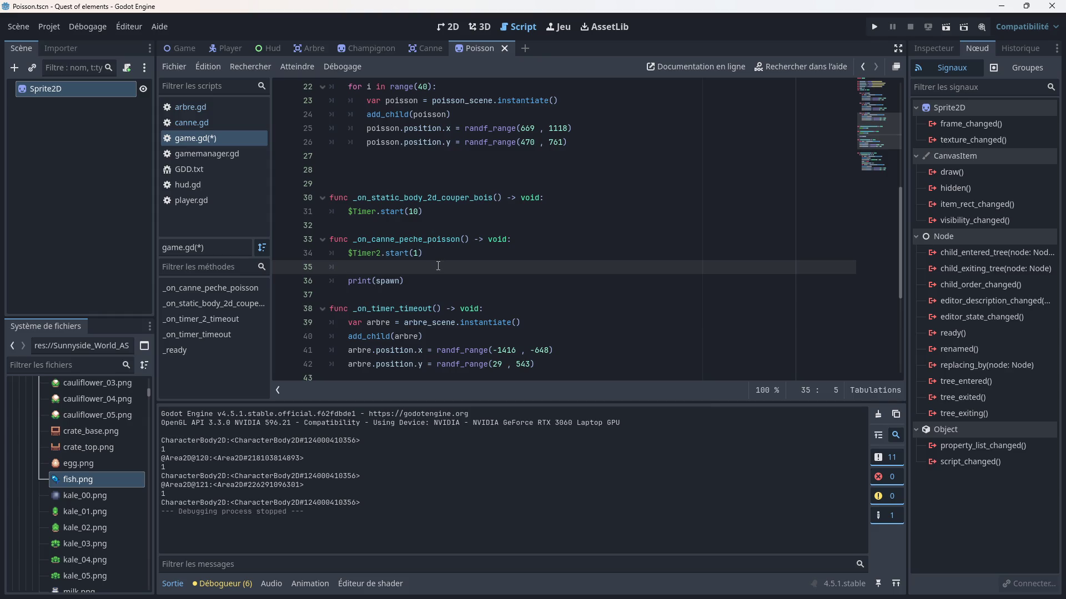
{"action": "type", "text": "poiss"}
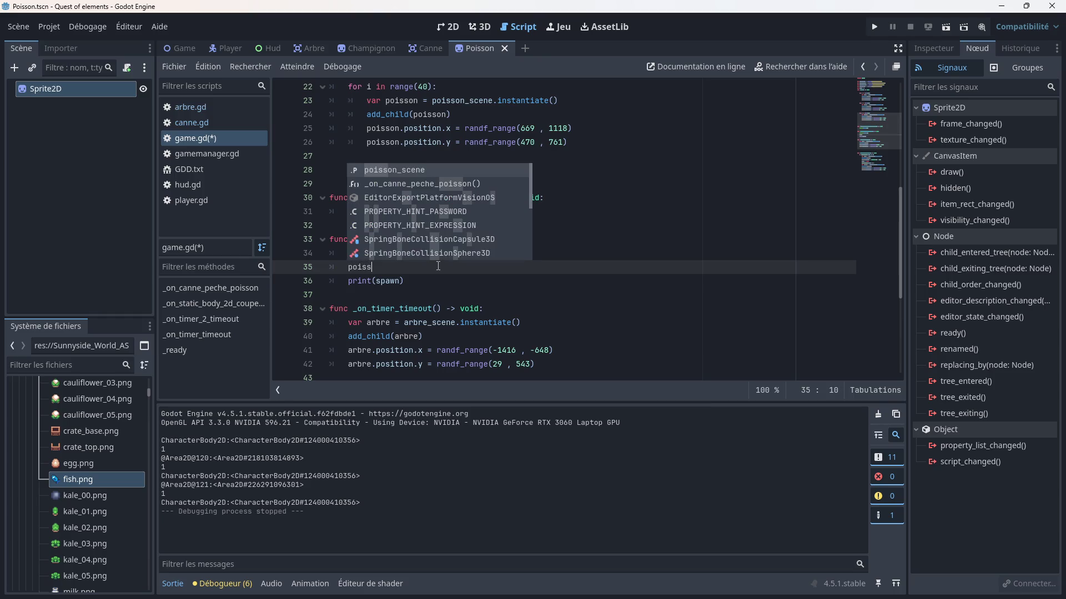
{"action": "key", "text": "Return"}
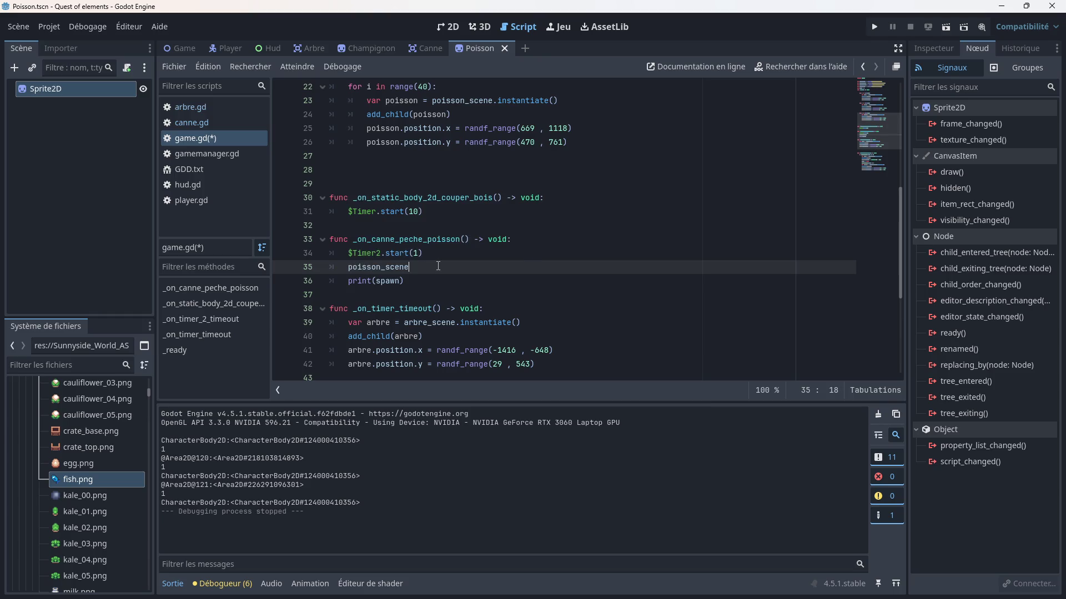
{"action": "type", "text": ".qu"}
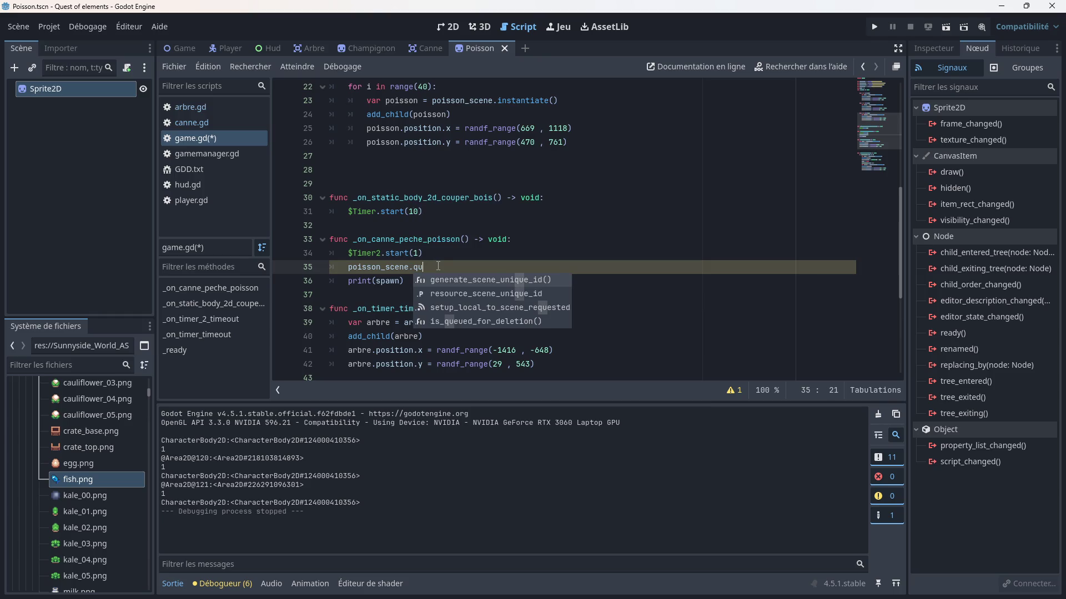
{"action": "key", "text": "BackSpace"}
{"action": "key", "text": "BackSpace"}
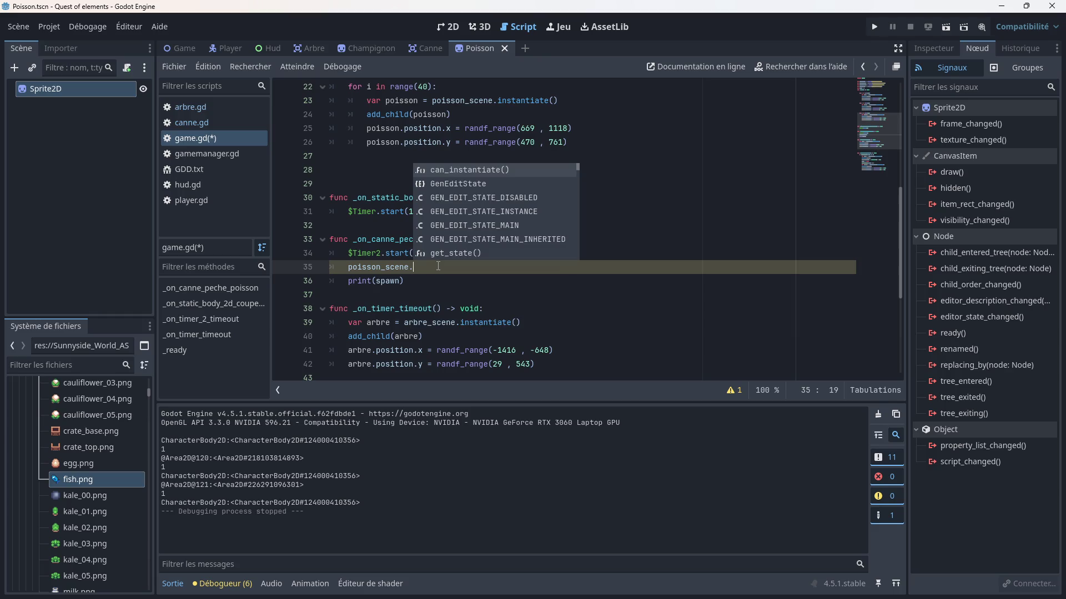
{"action": "type", "text": "re"}
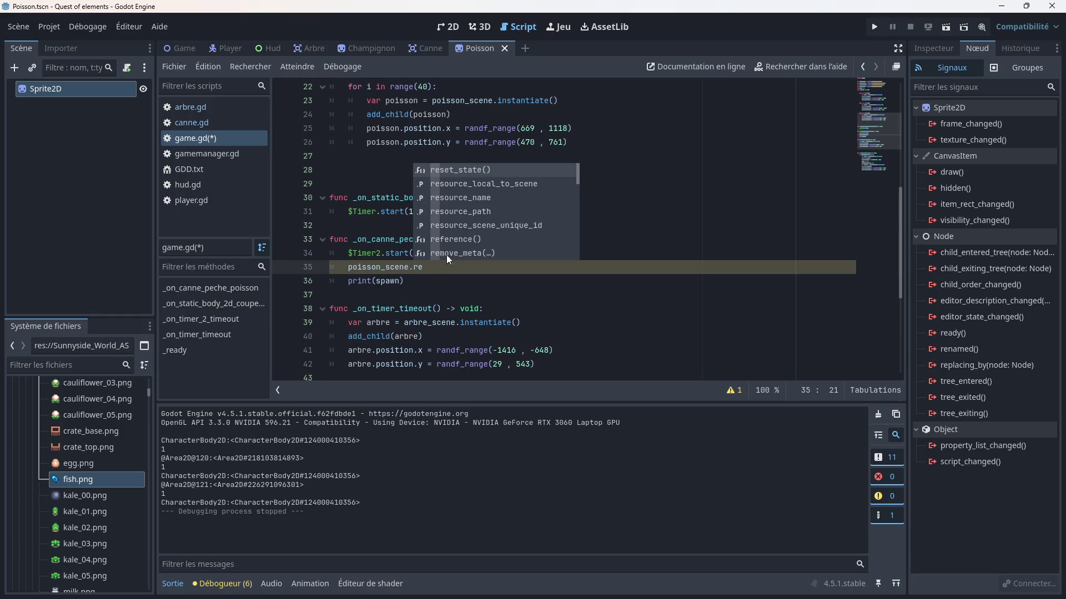
{"action": "scroll", "coordinate": [471, 228], "scroll_direction": "down", "scroll_amount": 2}
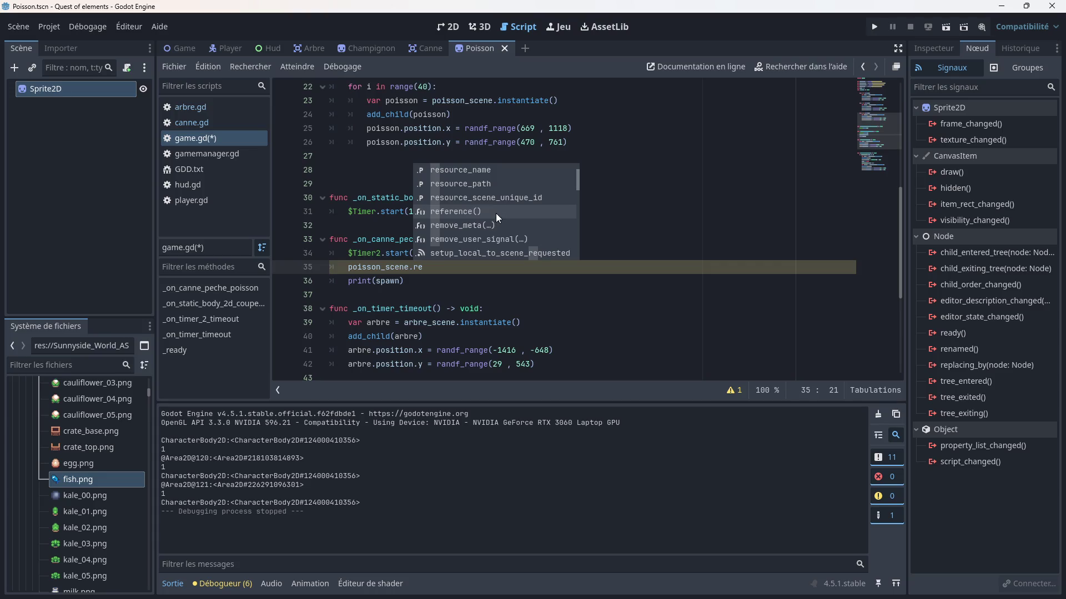
{"action": "scroll", "coordinate": [499, 215], "scroll_direction": "down", "scroll_amount": 4}
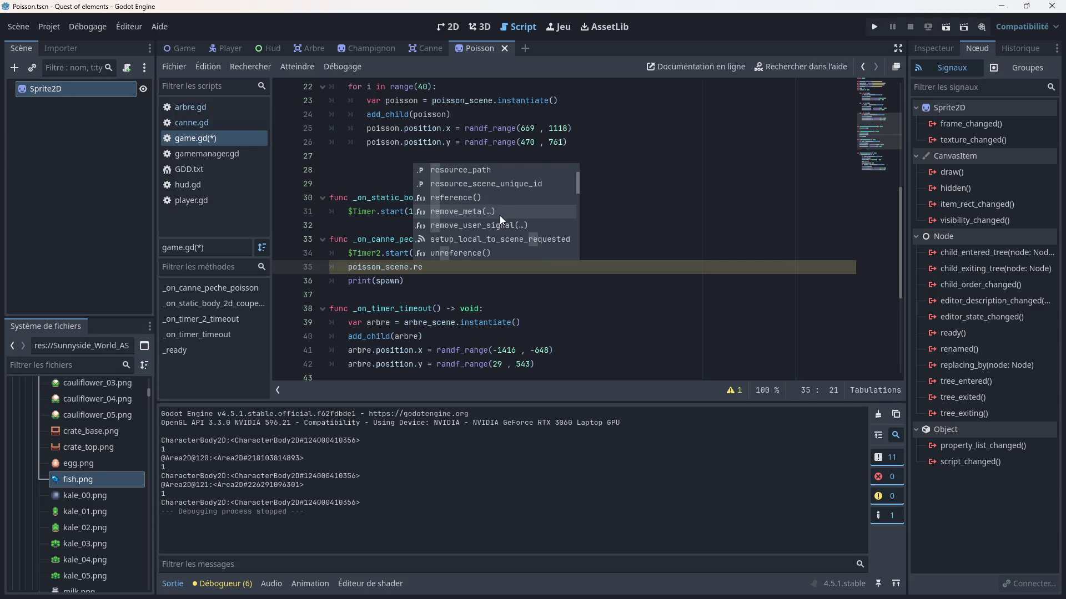
{"action": "scroll", "coordinate": [499, 215], "scroll_direction": "down", "scroll_amount": 2}
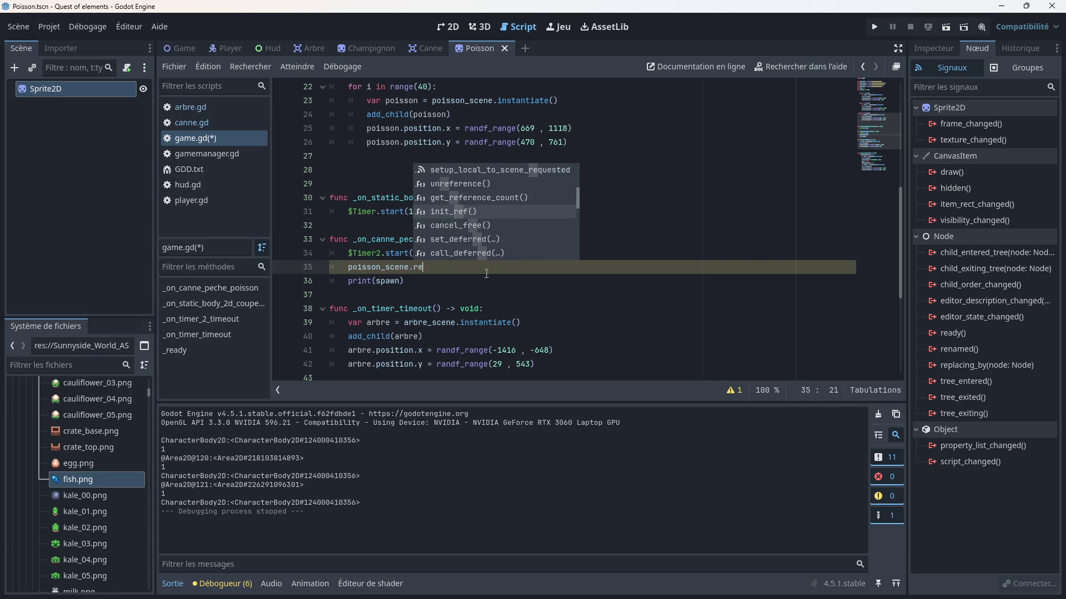
{"action": "left_click", "coordinate": [433, 272]}
{"action": "key", "text": "BackSpace"}
{"action": "key", "text": "Tab"}
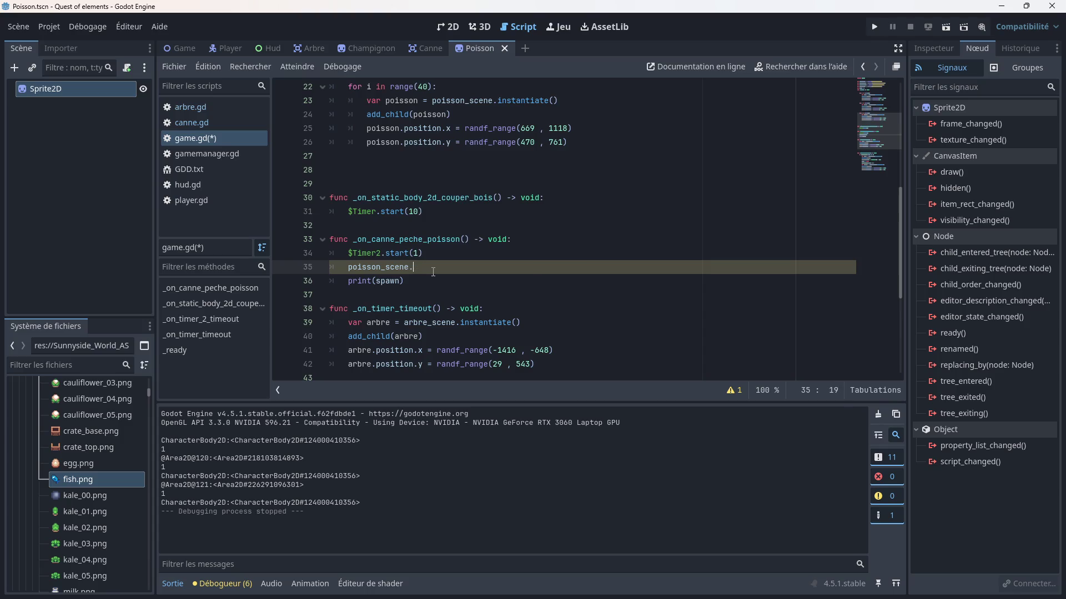
- Add queue_free() on the line below poisson_scene and save game.gd
{"action": "key", "text": "Return"}
{"action": "type", "text": "que"}
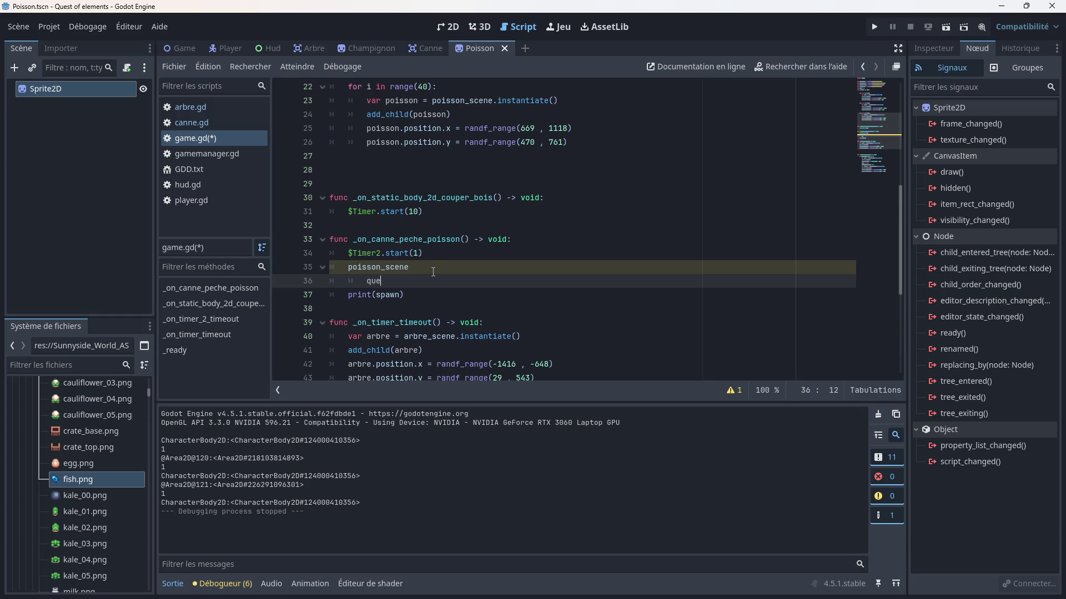
{"action": "type", "text": "u"}
{"action": "key", "text": "BackSpace"}
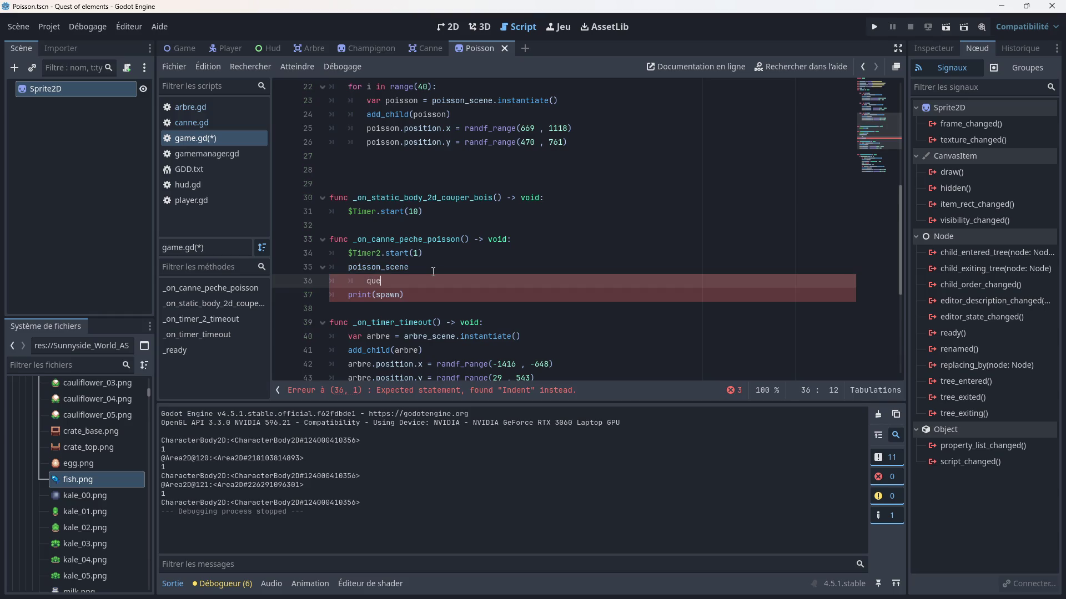
{"action": "key", "text": "BackSpace"}
{"action": "key", "text": "BackSpace"}
{"action": "key", "text": "BackSpace"}
{"action": "type", "text": "qu"}
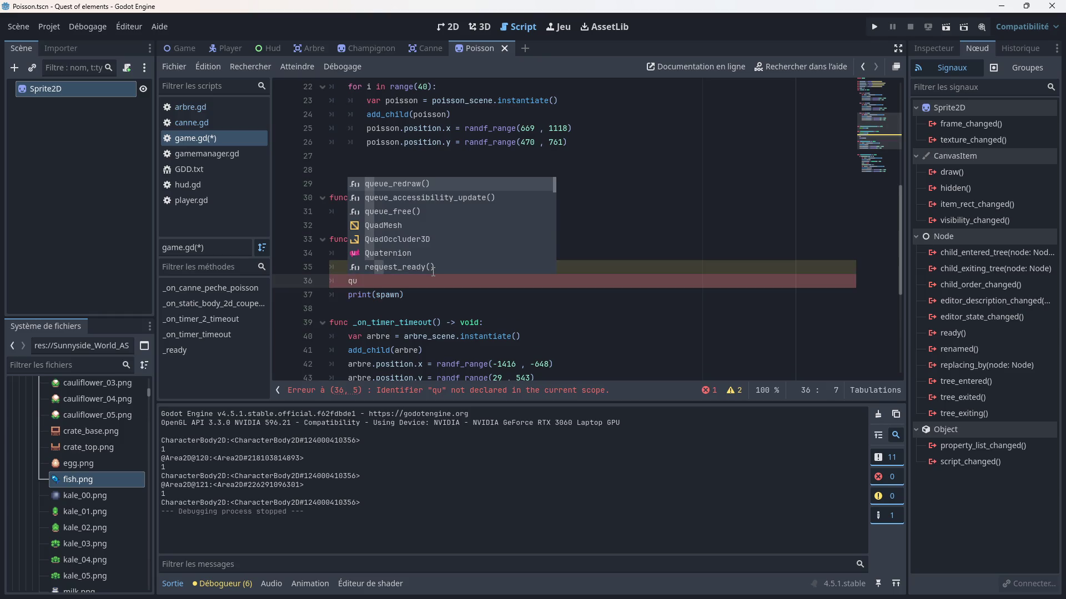
{"action": "key", "text": "Down"}
{"action": "key", "text": "Down"}
{"action": "key", "text": "Return"}
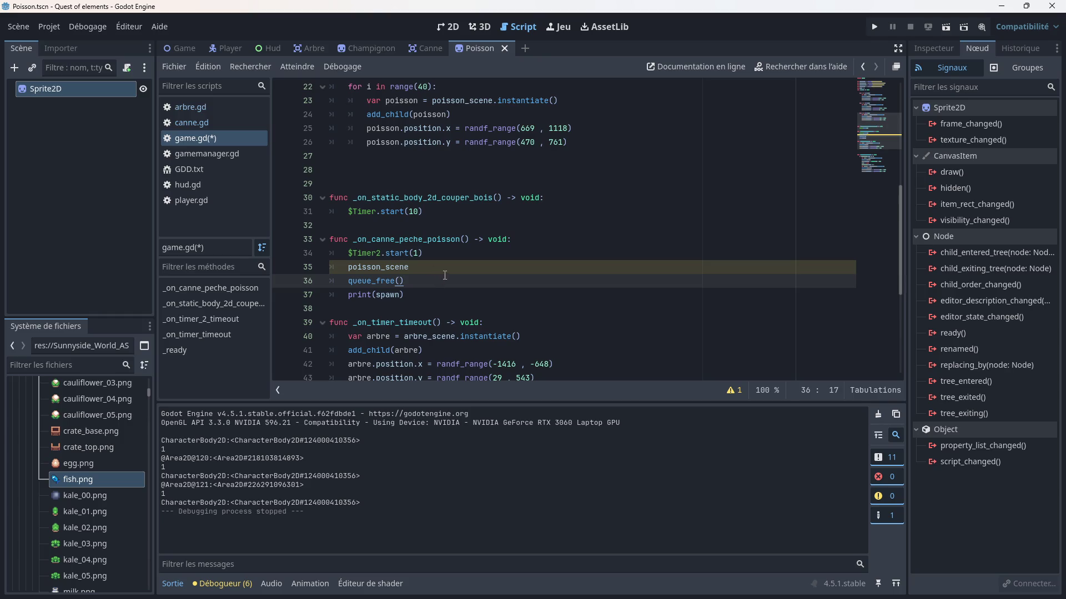
{"action": "key", "text": "ctrl+s"}
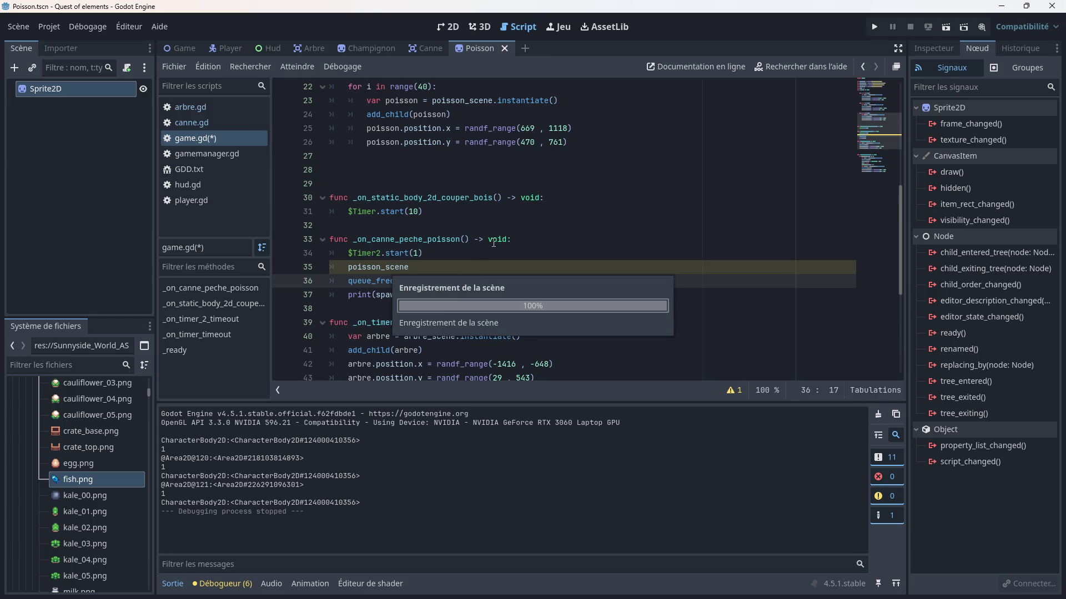
- Add print(poisson_scene) after print(spawn), save the script and run the game
{"action": "left_click", "coordinate": [412, 294]}
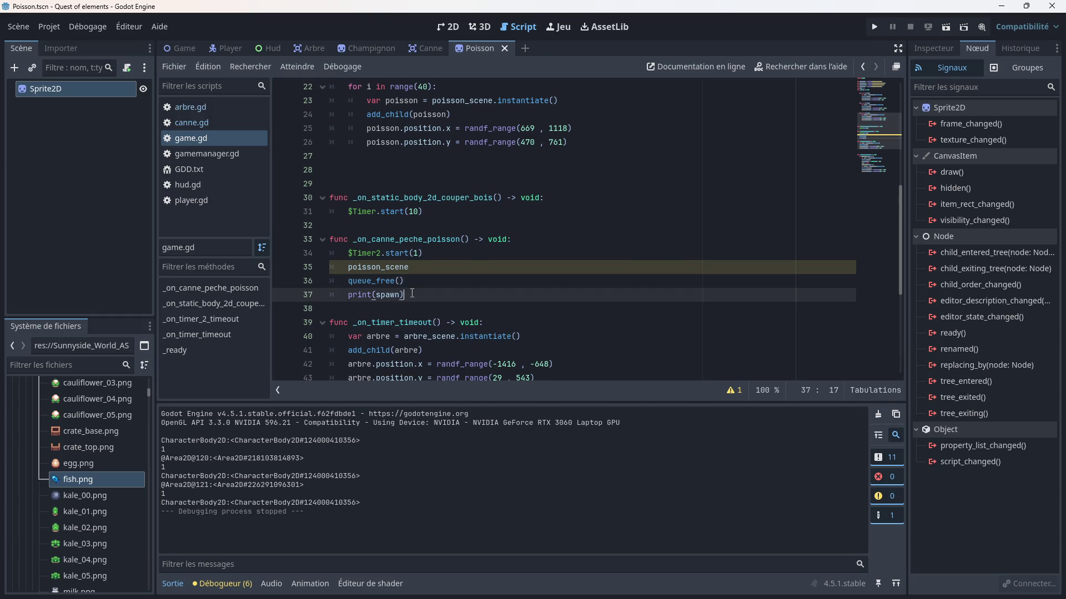
{"action": "key", "text": "Return"}
{"action": "type", "text": "print"}
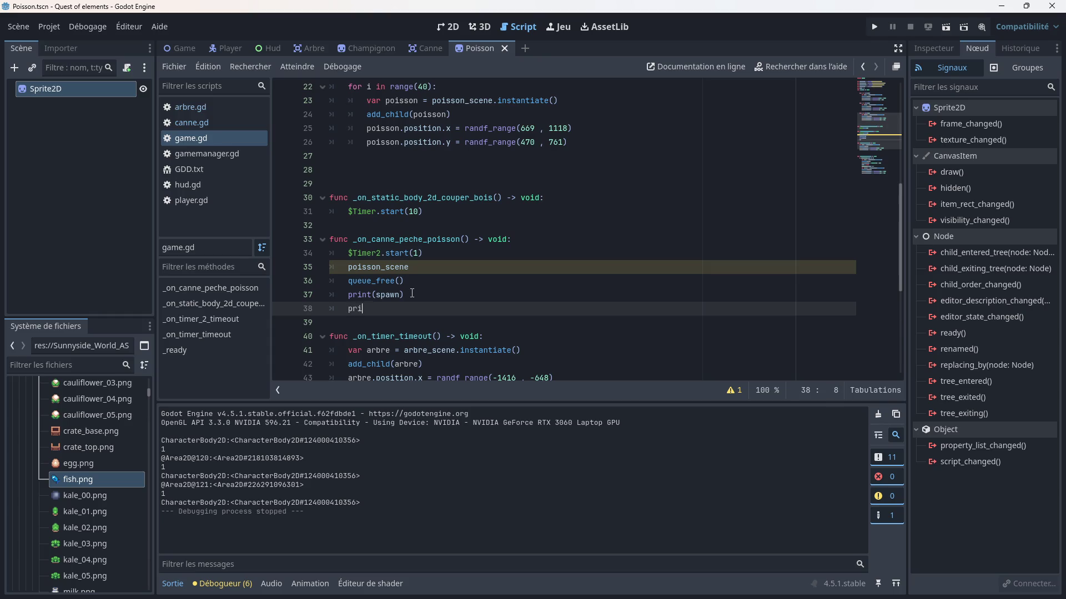
{"action": "key", "text": "Down"}
{"action": "key", "text": "Down"}
{"action": "key", "text": "Down"}
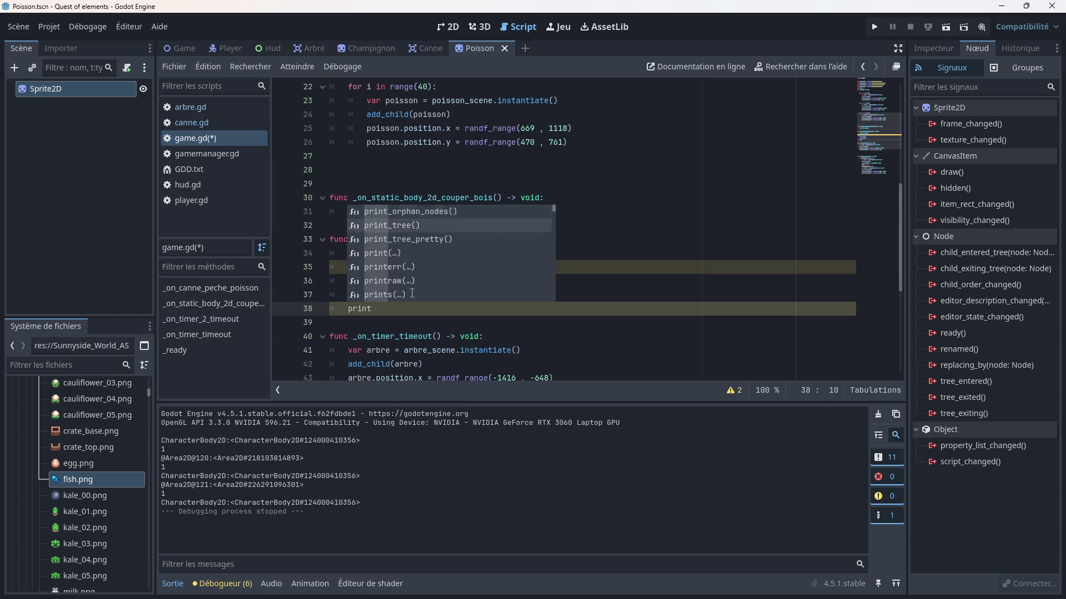
{"action": "key", "text": "Return"}
{"action": "type", "text": "poi"}
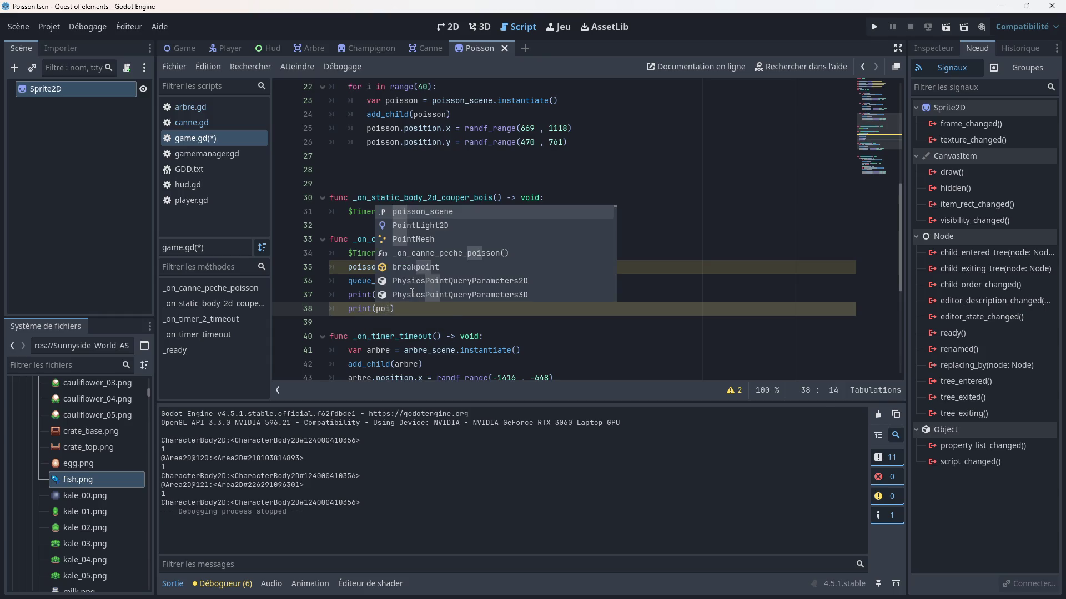
{"action": "key", "text": "Return"}
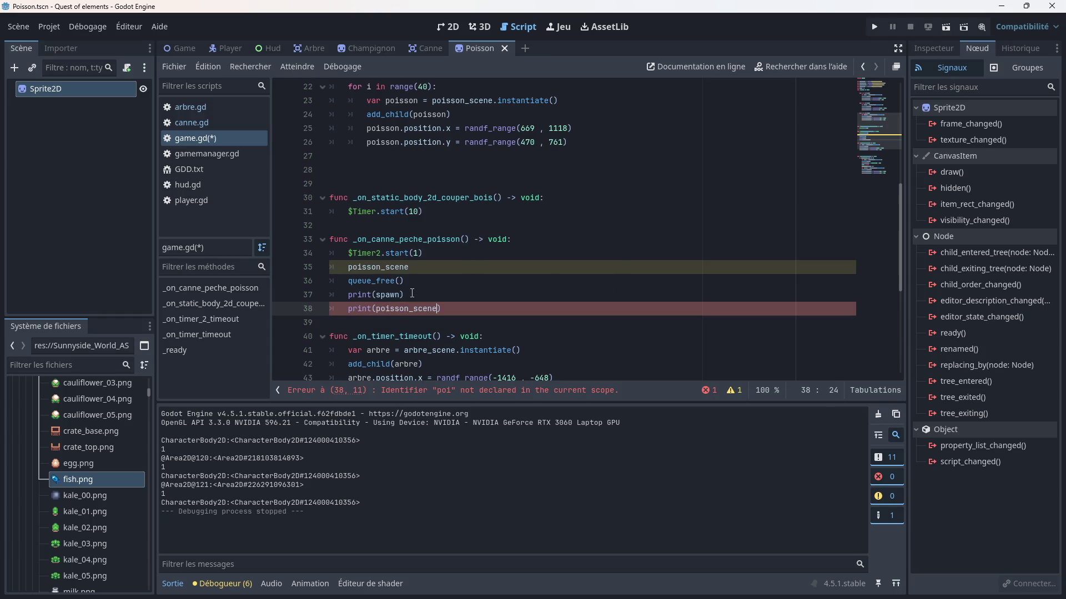
{"action": "key", "text": "ctrl+s"}
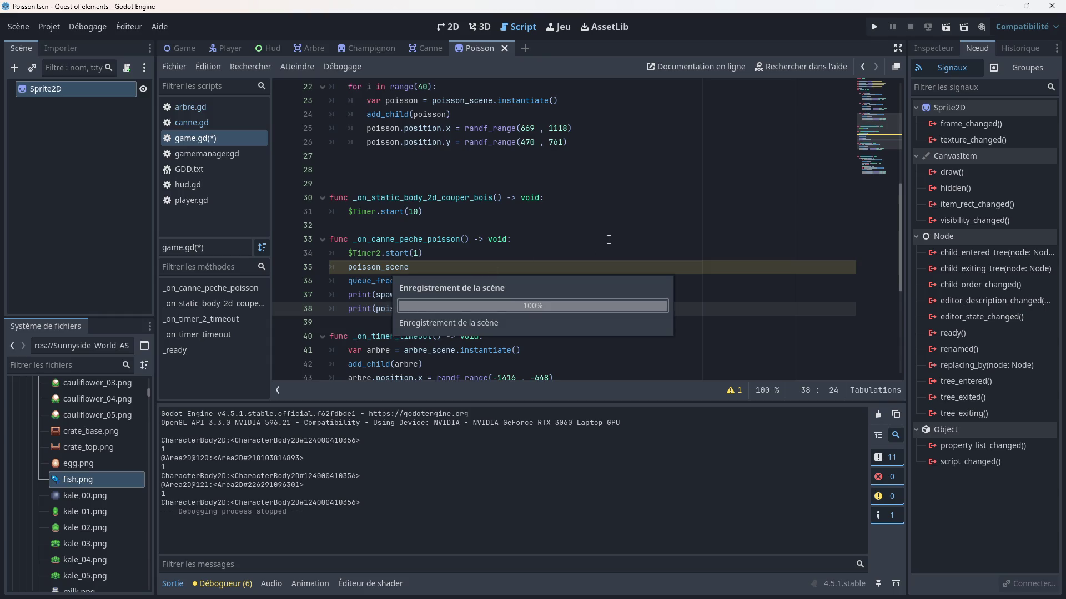
{"action": "left_click", "coordinate": [873, 29]}
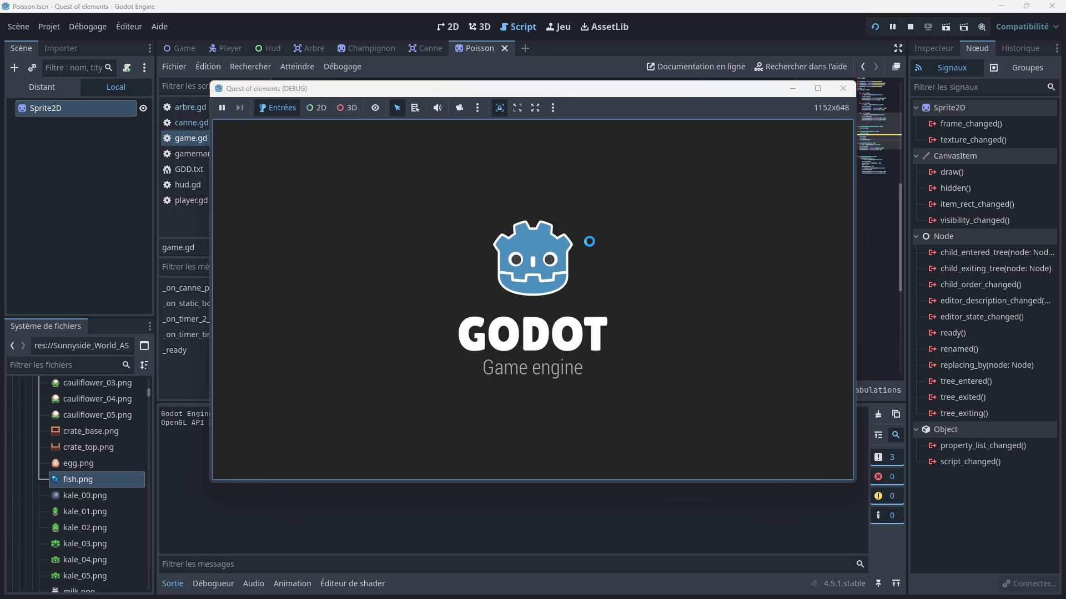
- Walk the character down and right onto the dock, then cast the fishing rod with E
{"action": "key", "text": "Down"}
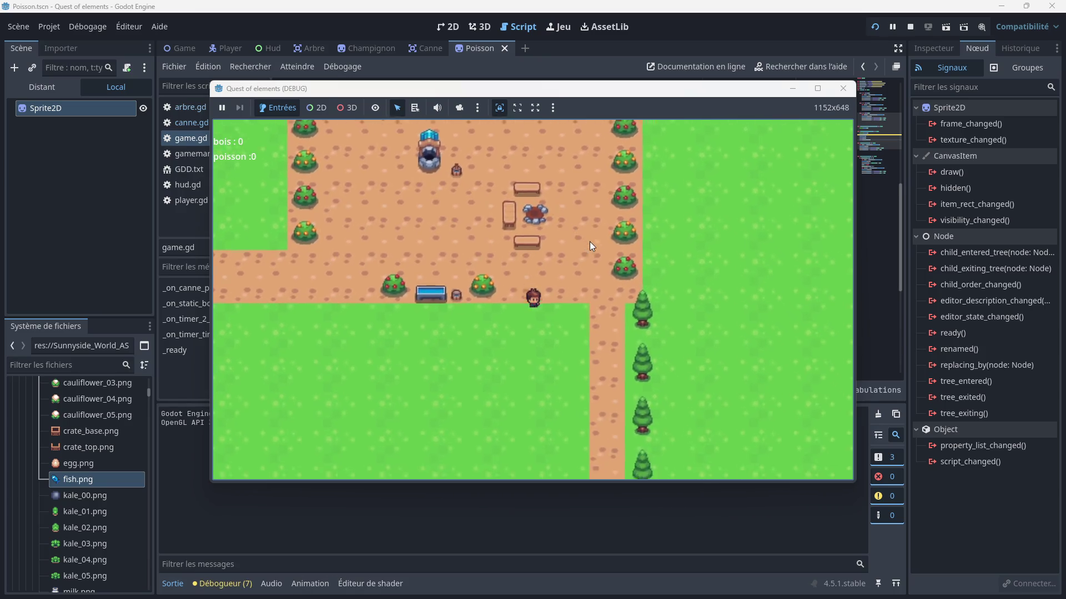
{"action": "key", "text": "Right"}
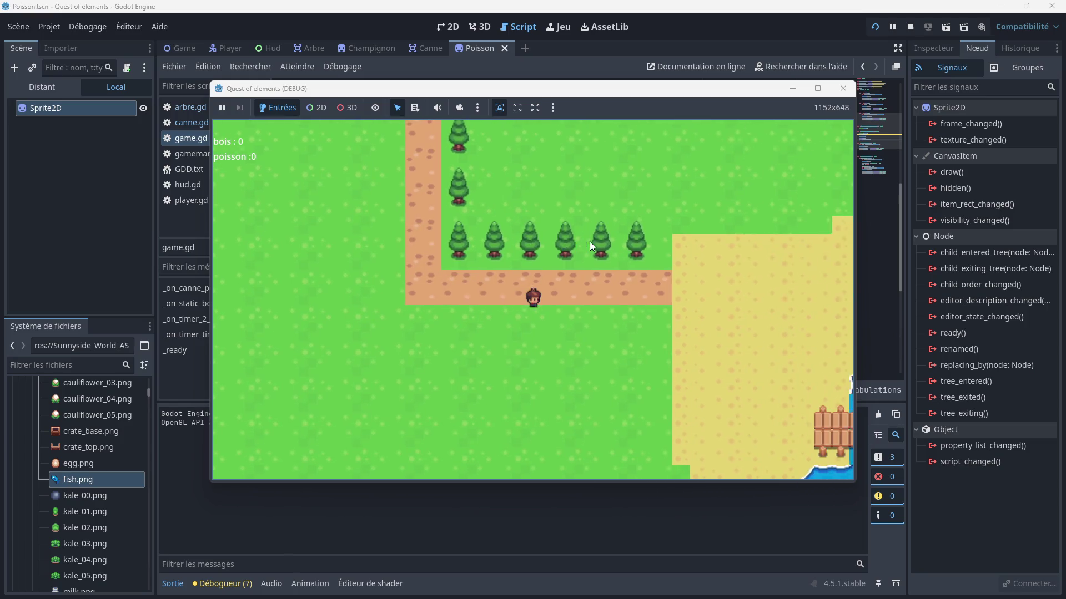
{"action": "key", "text": "Down"}
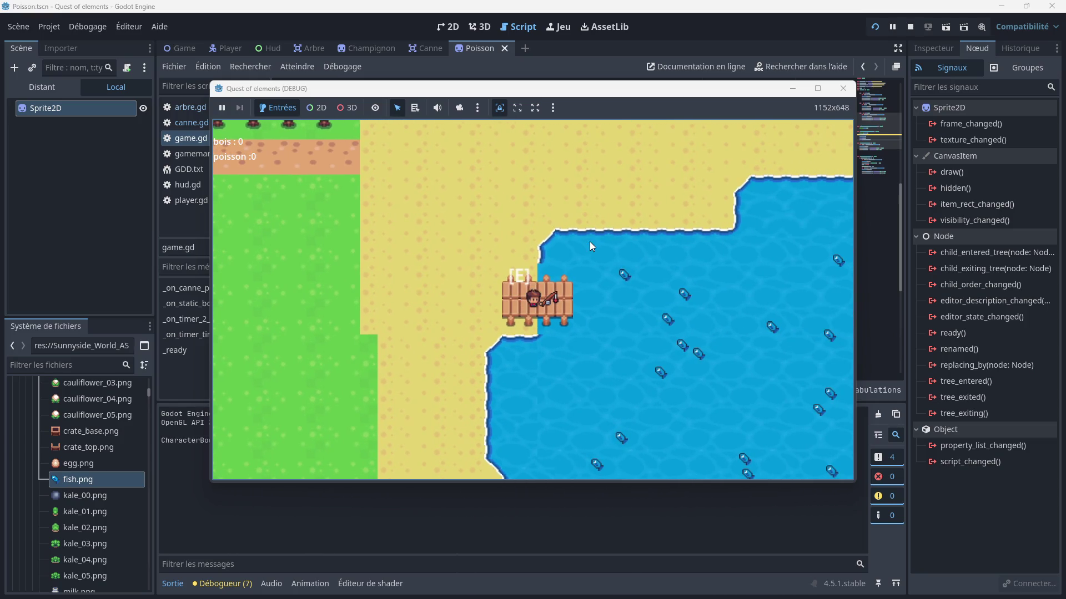
{"action": "key", "text": "e"}
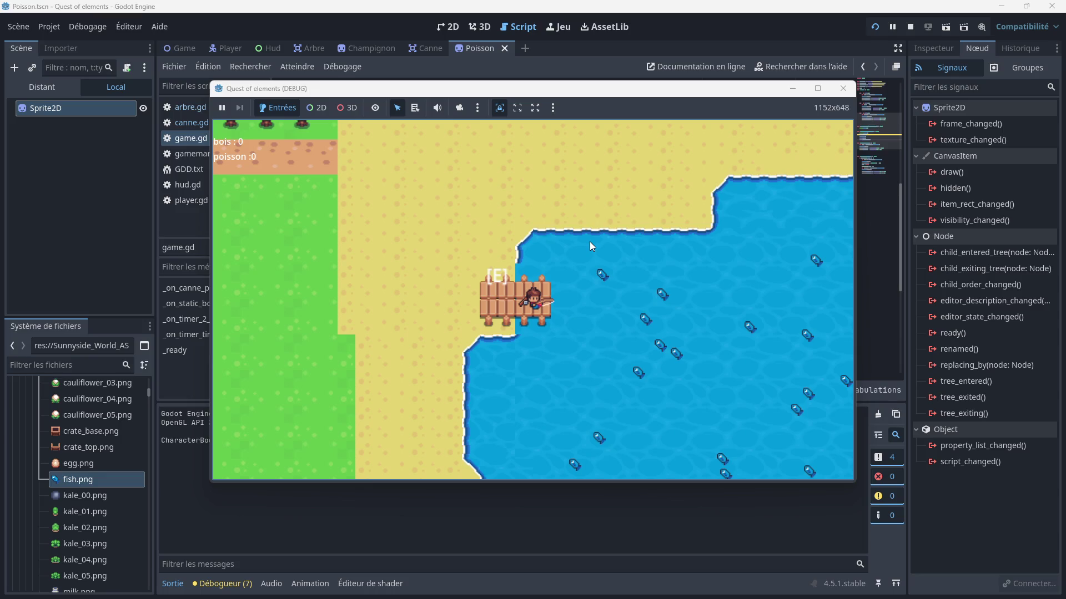